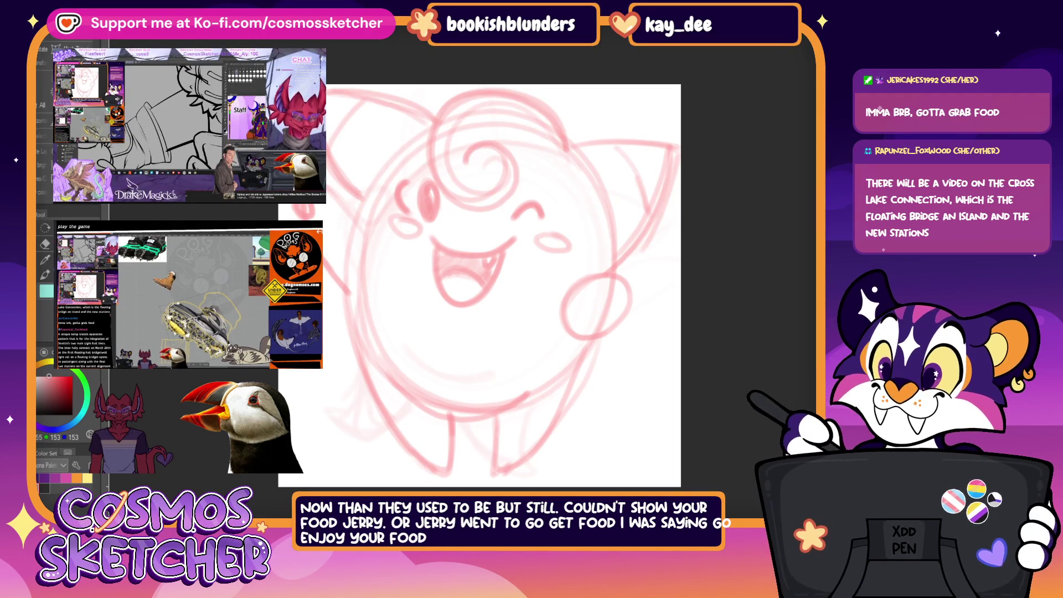
Step: Check beneath the face sketch, then scale the old sketch slightly smaller toward the bottom and commit
{"action": "key", "text": "Delete"}
{"action": "key", "text": "ctrl+z"}
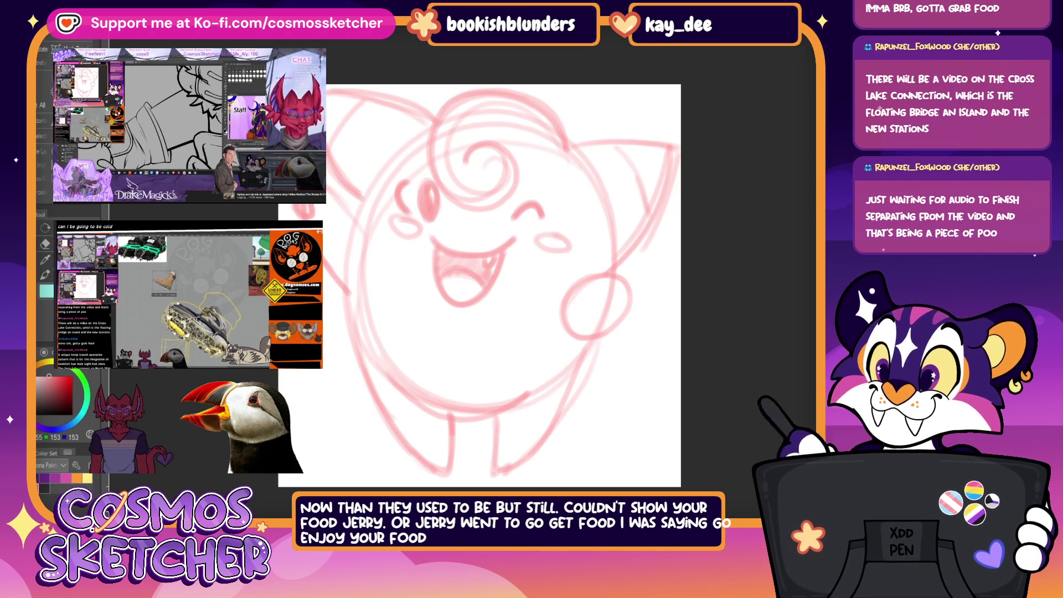
{"action": "key", "text": "ctrl+t"}
{"action": "left_click_drag", "start_coordinate": [485, 89], "coordinate": [490, 123]}
{"action": "key", "text": "Return"}
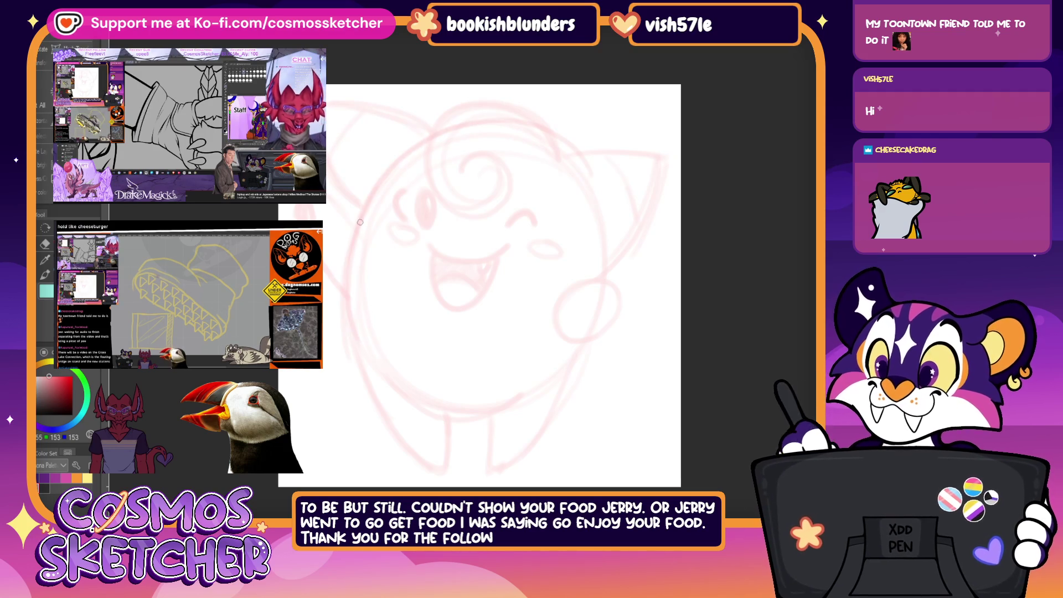
Step: Rough in the large body circle, right leg with lower body curve, and the left arm
{"action": "mouse_move", "coordinate": [350, 266]}
{"action": "left_mouse_down"}
{"action": "mouse_move", "coordinate": [445, 133]}
{"action": "mouse_move", "coordinate": [582, 415]}
{"action": "mouse_move", "coordinate": [548, 124]}
{"action": "left_mouse_up"}
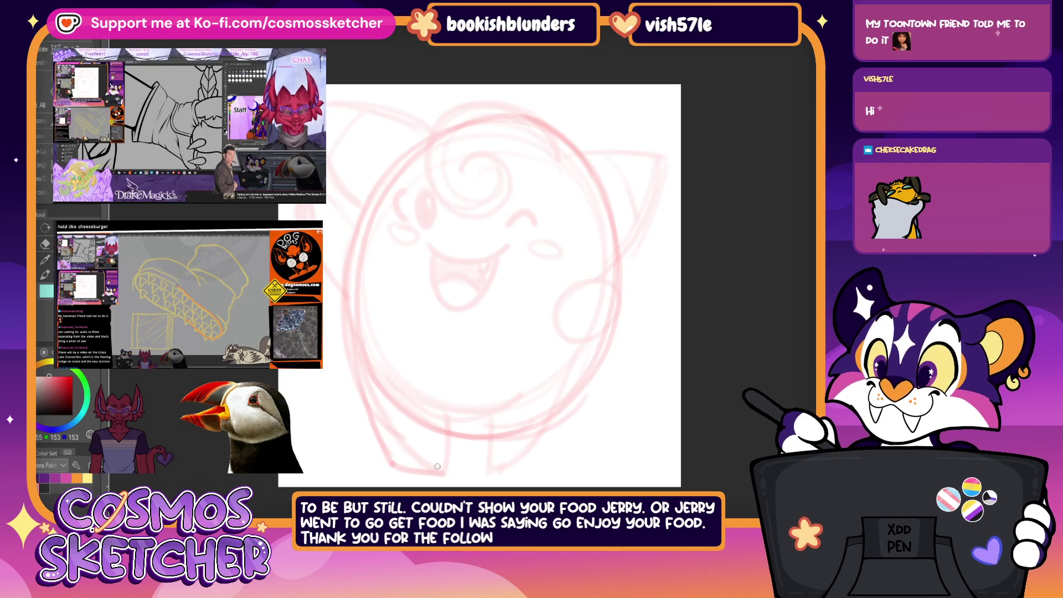
{"action": "mouse_move", "coordinate": [494, 439]}
{"action": "left_mouse_down"}
{"action": "mouse_move", "coordinate": [494, 475]}
{"action": "mouse_move", "coordinate": [538, 470]}
{"action": "mouse_move", "coordinate": [605, 344]}
{"action": "mouse_move", "coordinate": [551, 446]}
{"action": "left_mouse_up"}
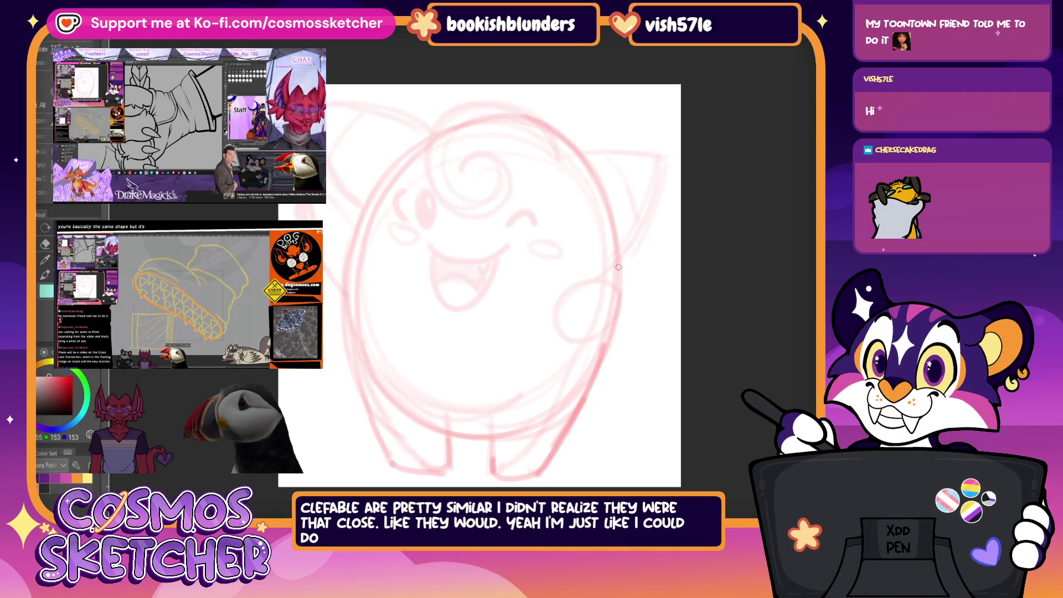
{"action": "mouse_move", "coordinate": [379, 295]}
{"action": "left_mouse_down"}
{"action": "mouse_move", "coordinate": [344, 321]}
{"action": "mouse_move", "coordinate": [390, 304]}
{"action": "left_mouse_up"}
{"action": "left_click_drag", "start_coordinate": [378, 343], "coordinate": [386, 284]}
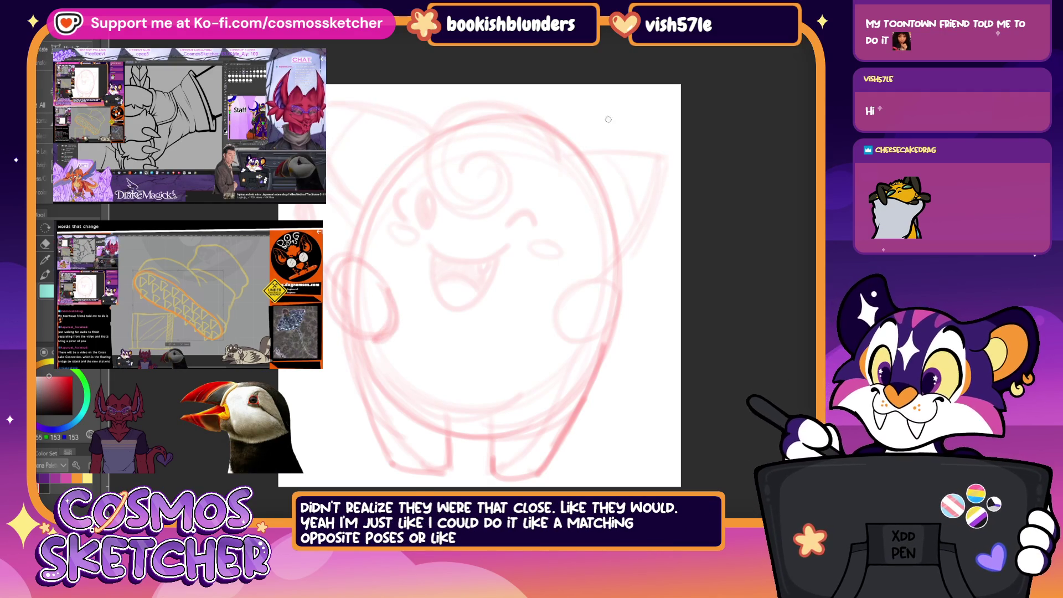
Step: Outline the right side of the body and sketch the raised waving arm
{"action": "left_click_drag", "start_coordinate": [634, 202], "coordinate": [594, 273]}
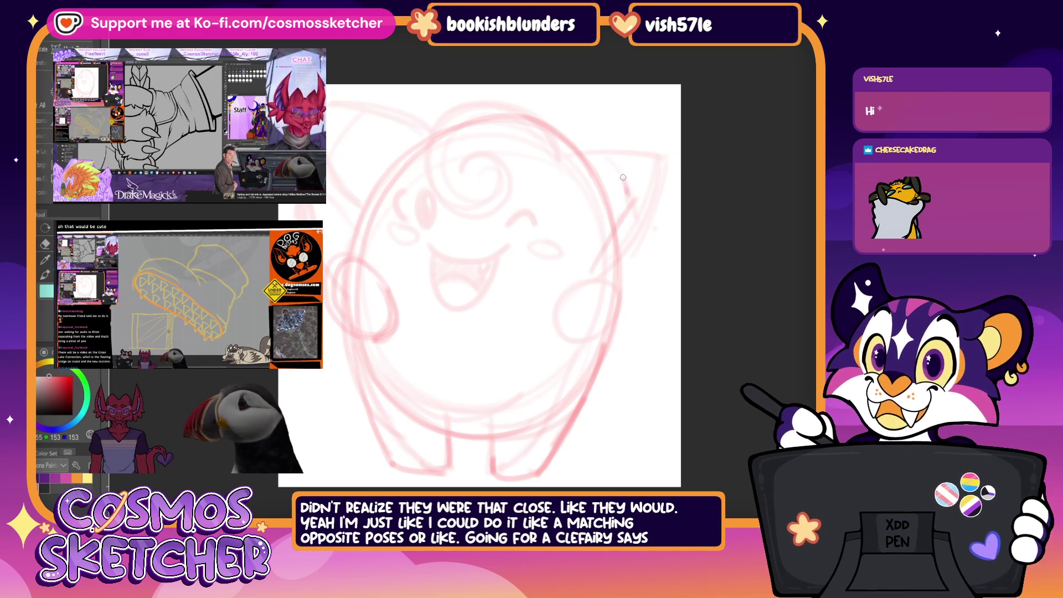
{"action": "left_click_drag", "start_coordinate": [662, 157], "coordinate": [665, 193]}
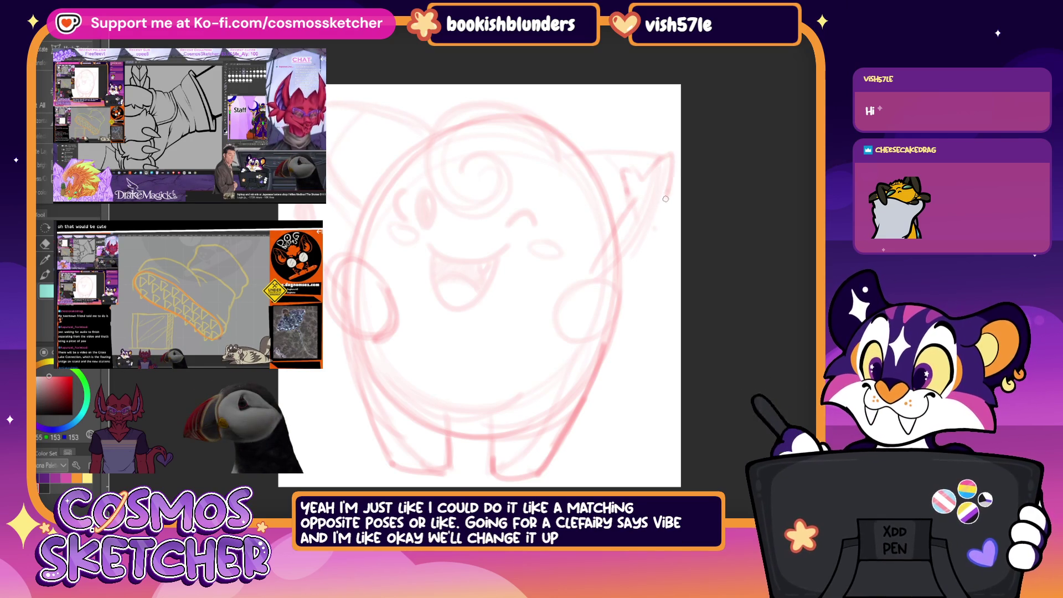
{"action": "mouse_move", "coordinate": [662, 245]}
{"action": "left_mouse_down"}
{"action": "mouse_move", "coordinate": [594, 339]}
{"action": "mouse_move", "coordinate": [600, 328]}
{"action": "left_mouse_up"}
{"action": "mouse_move", "coordinate": [619, 215]}
{"action": "left_mouse_down"}
{"action": "mouse_move", "coordinate": [624, 173]}
{"action": "mouse_move", "coordinate": [671, 200]}
{"action": "mouse_move", "coordinate": [673, 229]}
{"action": "mouse_move", "coordinate": [651, 248]}
{"action": "left_mouse_up"}
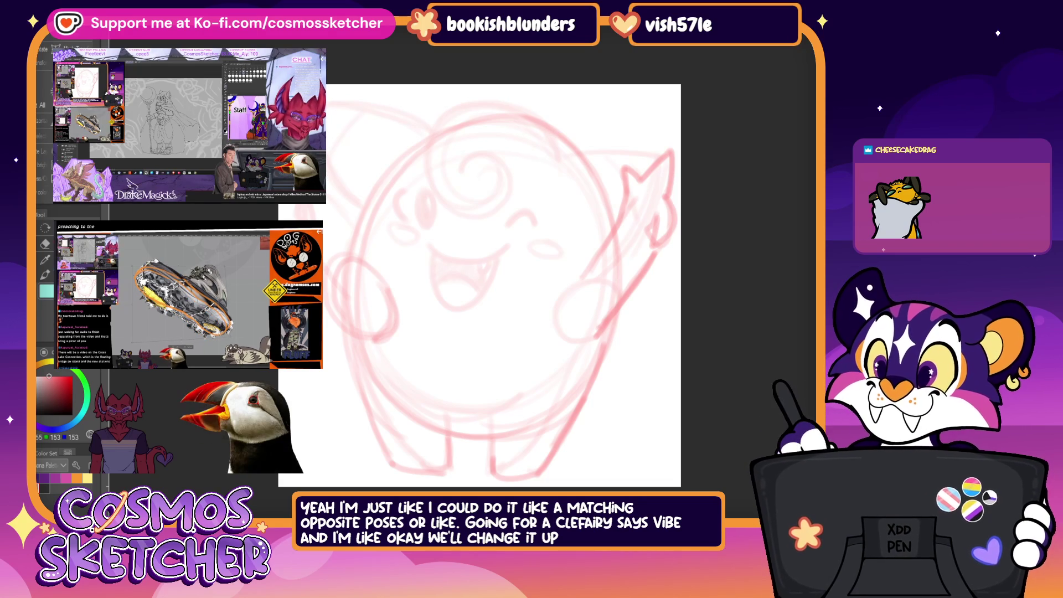
{"action": "key", "text": "Delete"}
{"action": "key", "text": "ctrl+z"}
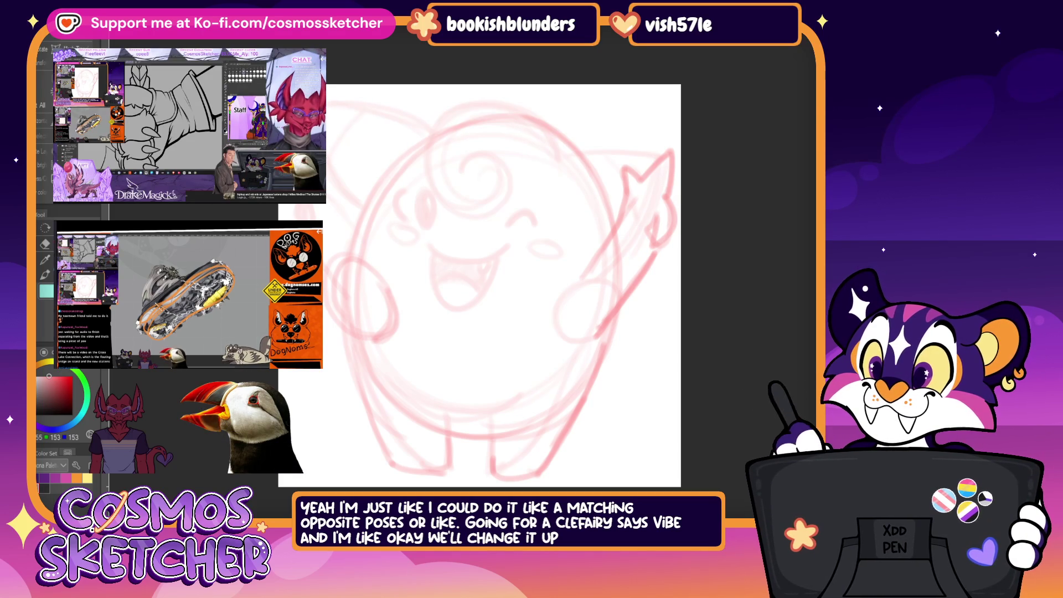
{"action": "key", "text": "Delete"}
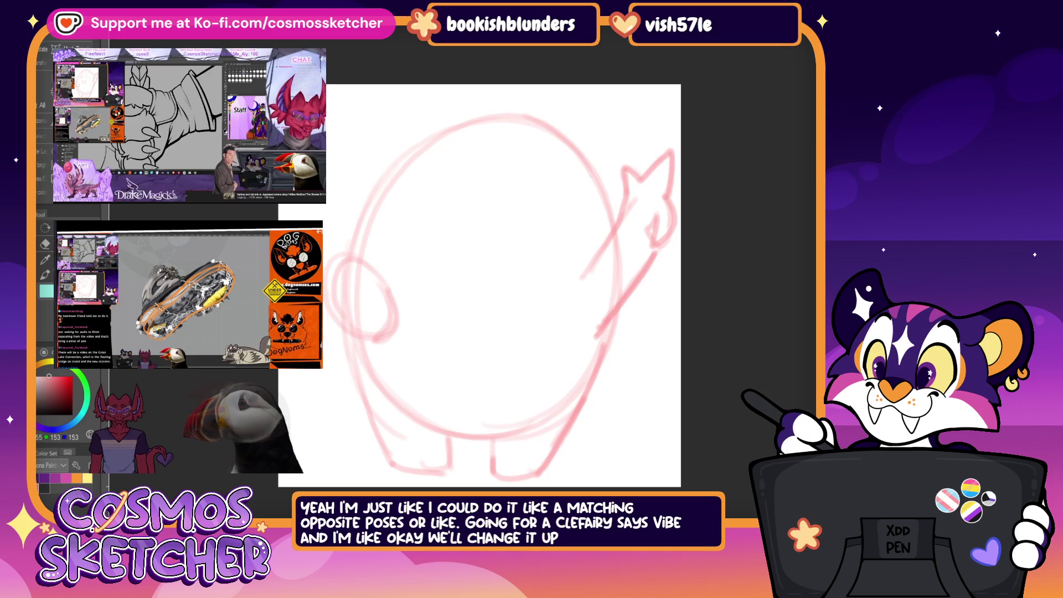
Step: Erase stray leg lines and redraw the lower-left leg and bottom of the right foot
{"action": "mouse_move", "coordinate": [374, 407]}
{"action": "left_mouse_down"}
{"action": "mouse_move", "coordinate": [407, 464]}
{"action": "mouse_move", "coordinate": [457, 441]}
{"action": "left_mouse_up"}
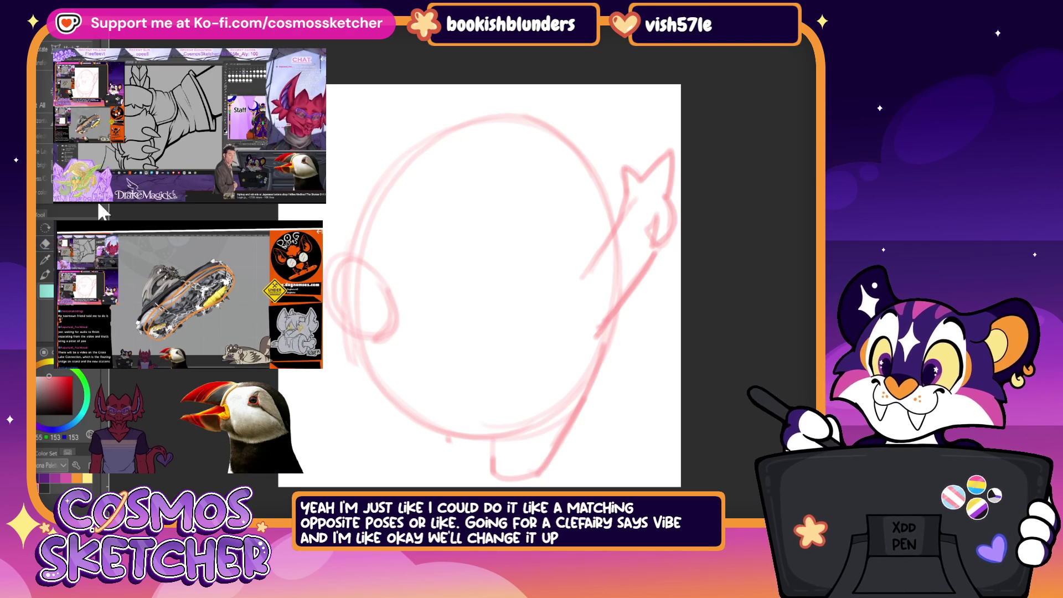
{"action": "mouse_move", "coordinate": [345, 391]}
{"action": "left_mouse_down"}
{"action": "mouse_move", "coordinate": [398, 440]}
{"action": "mouse_move", "coordinate": [345, 458]}
{"action": "left_mouse_up"}
{"action": "left_click_drag", "start_coordinate": [344, 415], "coordinate": [317, 440]}
{"action": "left_click_drag", "start_coordinate": [366, 352], "coordinate": [339, 419]}
{"action": "mouse_move", "coordinate": [357, 373]}
{"action": "left_mouse_down"}
{"action": "mouse_move", "coordinate": [324, 425]}
{"action": "mouse_move", "coordinate": [487, 432]}
{"action": "mouse_move", "coordinate": [488, 470]}
{"action": "mouse_move", "coordinate": [546, 475]}
{"action": "mouse_move", "coordinate": [560, 457]}
{"action": "left_mouse_up"}
{"action": "mouse_move", "coordinate": [611, 332]}
{"action": "left_mouse_down"}
{"action": "mouse_move", "coordinate": [555, 463]}
{"action": "mouse_move", "coordinate": [562, 424]}
{"action": "left_mouse_up"}
Step: Start the head curl and redraw the arc across the top and upper-right edge of the head
{"action": "left_click_drag", "start_coordinate": [482, 151], "coordinate": [502, 146]}
{"action": "left_click_drag", "start_coordinate": [425, 116], "coordinate": [559, 113]}
{"action": "left_click_drag", "start_coordinate": [574, 153], "coordinate": [542, 96]}
Step: Rotate the red rough slightly clockwise, commit, and begin a long edge for the right ear
{"action": "key", "text": "ctrl+t"}
{"action": "mouse_move", "coordinate": [698, 104]}
{"action": "left_mouse_down"}
{"action": "mouse_move", "coordinate": [709, 118]}
{"action": "mouse_move", "coordinate": [663, 125]}
{"action": "left_mouse_up"}
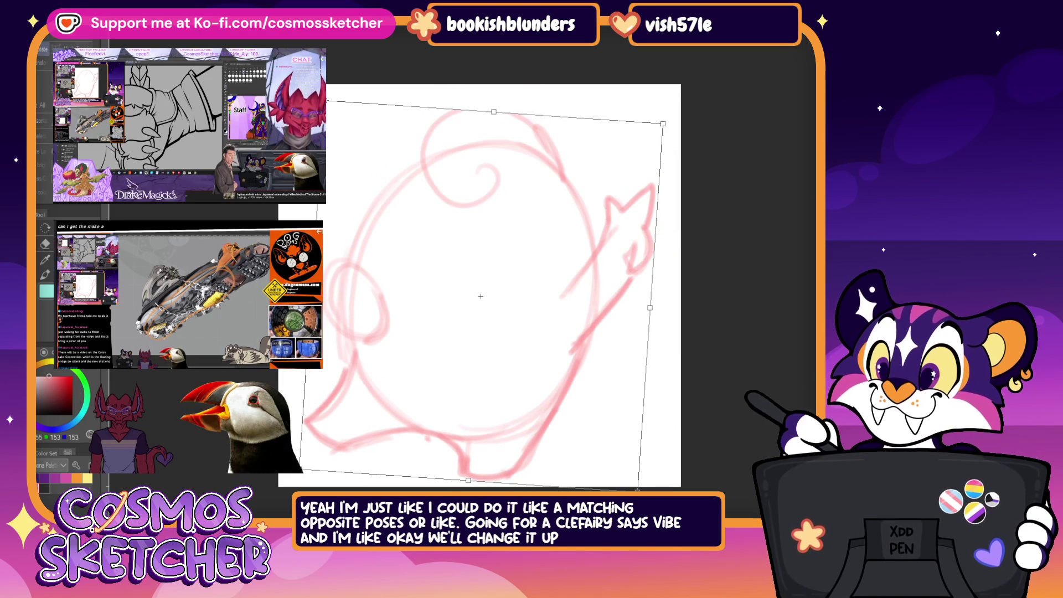
{"action": "key", "text": "Return"}
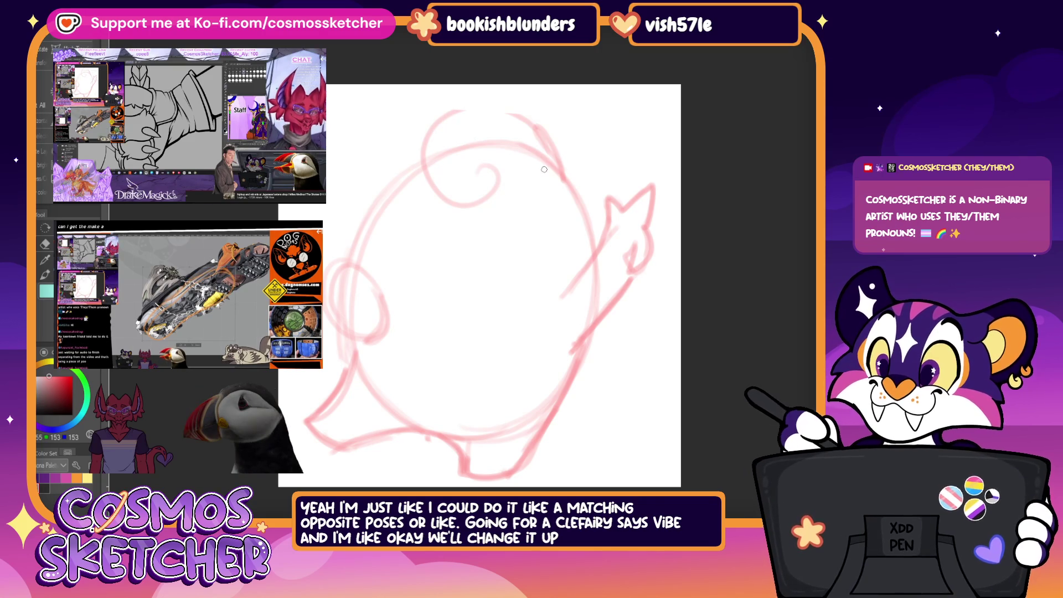
{"action": "mouse_move", "coordinate": [555, 169]}
{"action": "left_mouse_down"}
{"action": "mouse_move", "coordinate": [675, 108]}
{"action": "mouse_move", "coordinate": [619, 206]}
{"action": "mouse_move", "coordinate": [564, 244]}
{"action": "mouse_move", "coordinate": [678, 105]}
{"action": "mouse_move", "coordinate": [532, 172]}
{"action": "mouse_move", "coordinate": [643, 110]}
{"action": "left_mouse_up"}
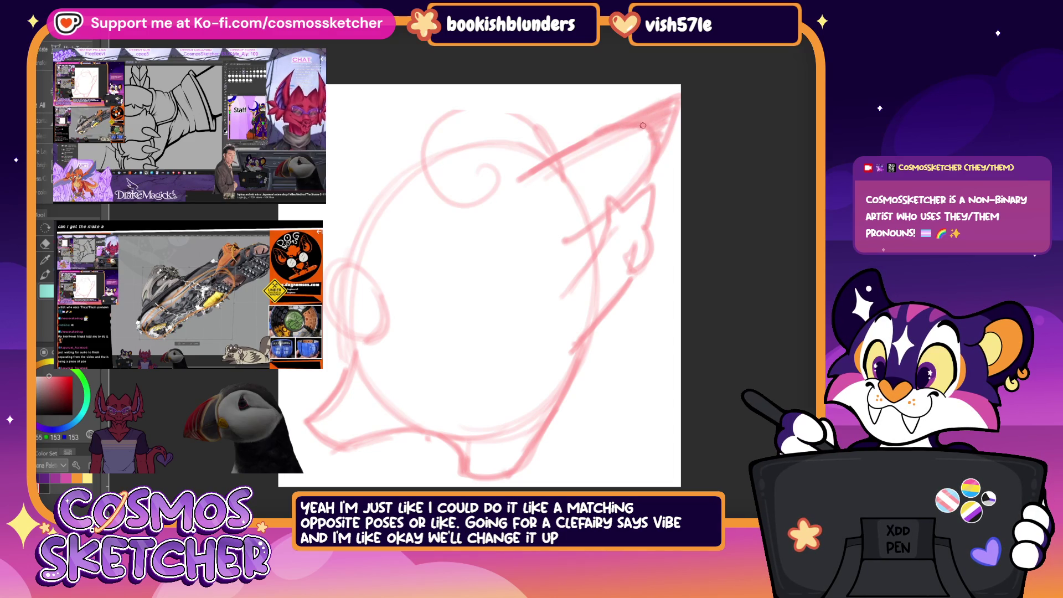
Step: Sketch the left ear edge, darken the top of the head, and show the old face sketch for reference
{"action": "left_click_drag", "start_coordinate": [419, 123], "coordinate": [332, 83]}
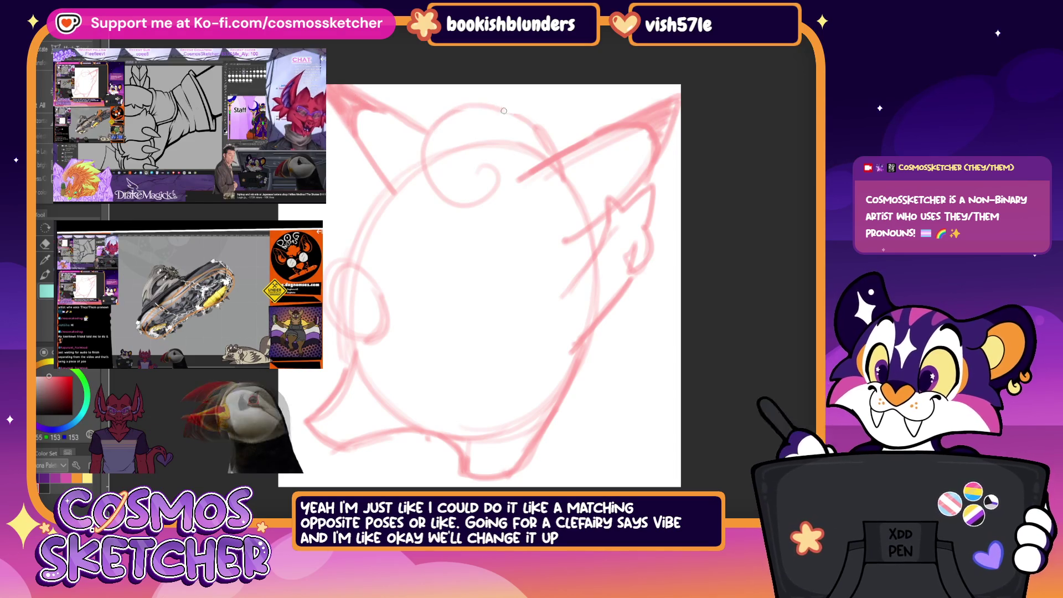
{"action": "left_click_drag", "start_coordinate": [431, 108], "coordinate": [412, 151]}
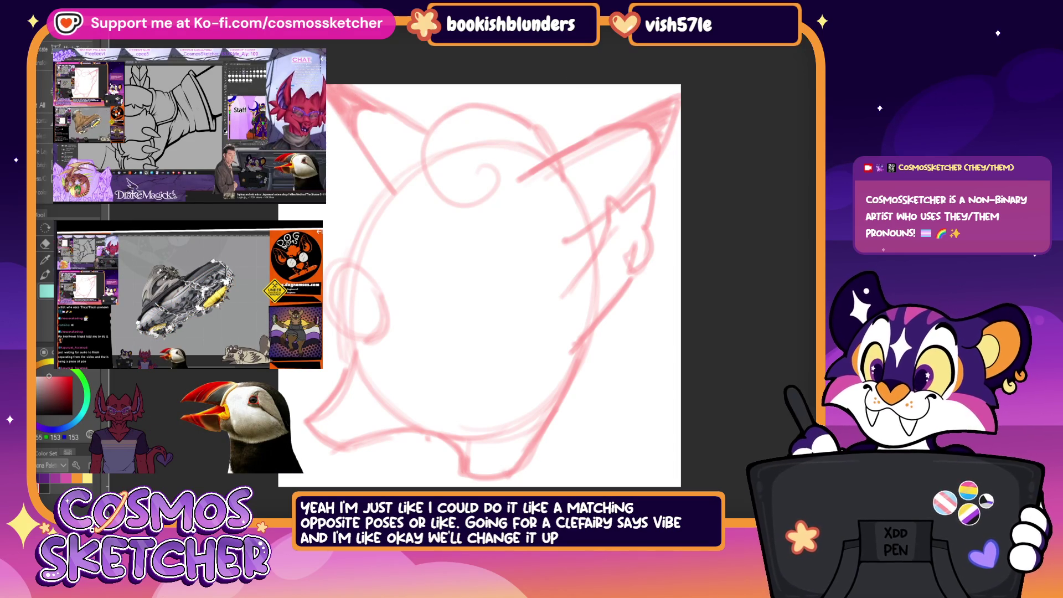
{"action": "key", "text": "ctrl+v"}
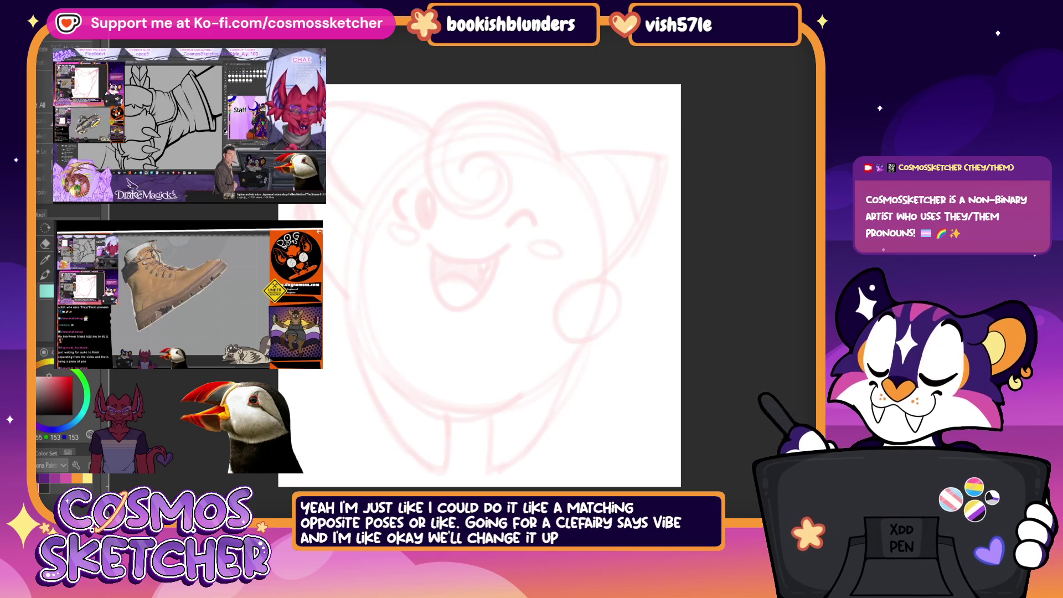
Step: Hide the old sketch and draw an oval eye and a wide smile with its lower curve, undoing a stray line
{"action": "key", "text": "ctrl+z"}
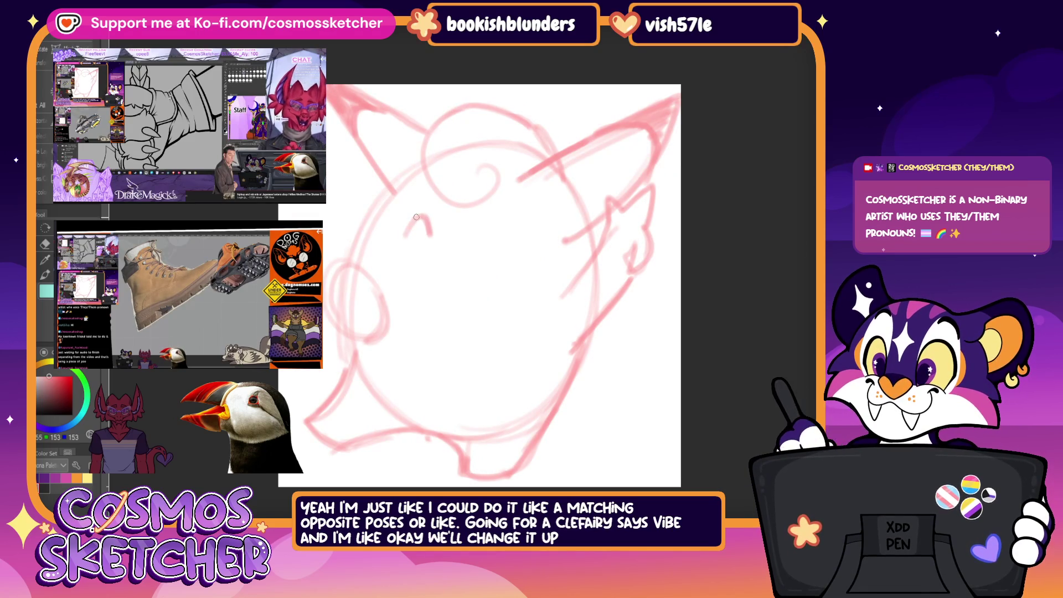
{"action": "left_click_drag", "start_coordinate": [508, 216], "coordinate": [495, 249]}
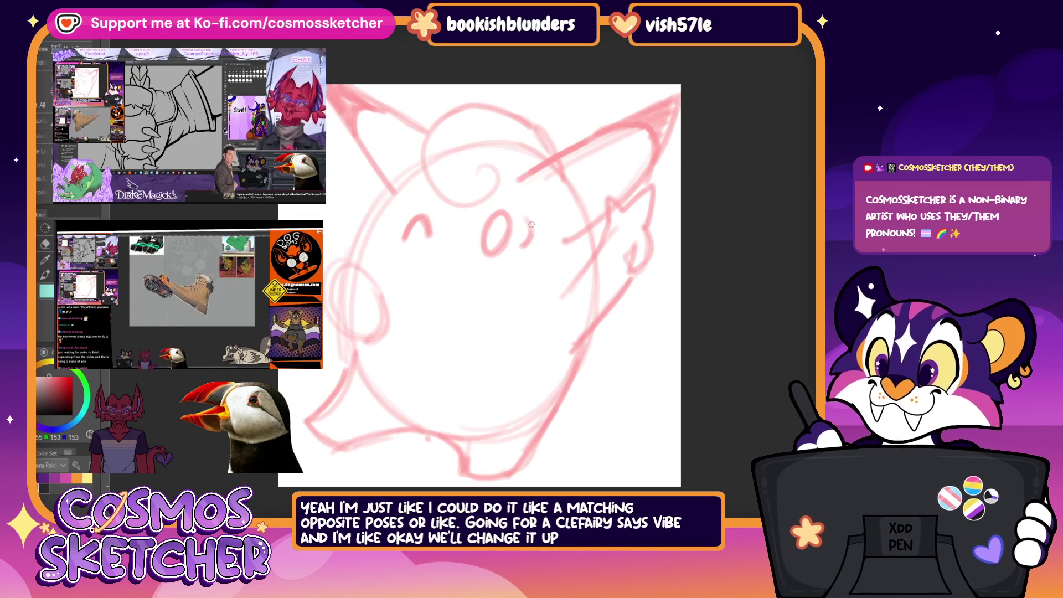
{"action": "mouse_move", "coordinate": [506, 235]}
{"action": "left_mouse_down"}
{"action": "mouse_move", "coordinate": [497, 218]}
{"action": "mouse_move", "coordinate": [490, 246]}
{"action": "mouse_move", "coordinate": [508, 218]}
{"action": "left_mouse_up"}
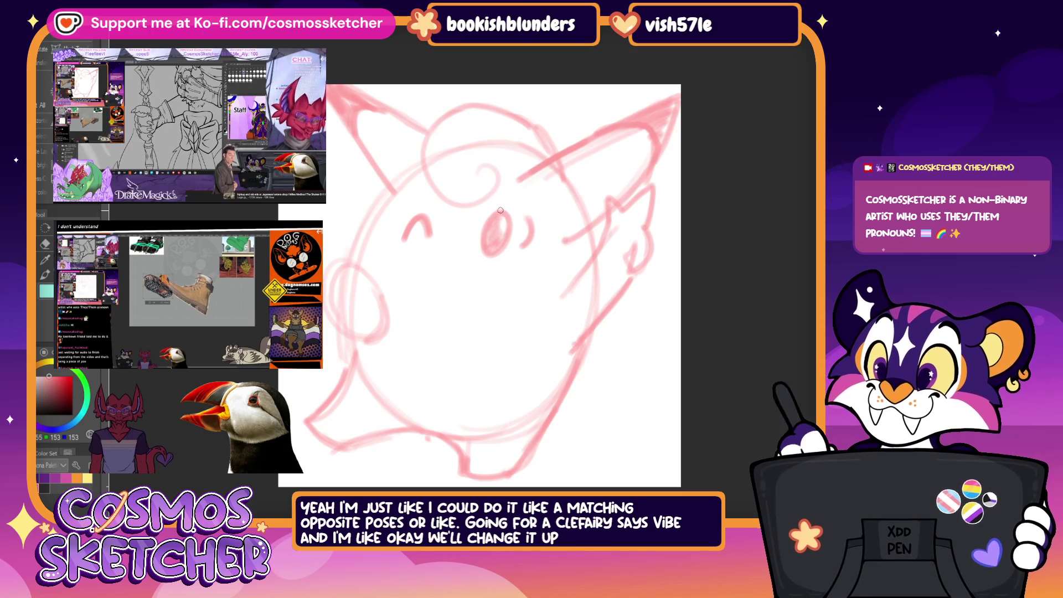
{"action": "mouse_move", "coordinate": [406, 238]}
{"action": "left_mouse_down"}
{"action": "mouse_move", "coordinate": [467, 274]}
{"action": "mouse_move", "coordinate": [513, 262]}
{"action": "left_mouse_up"}
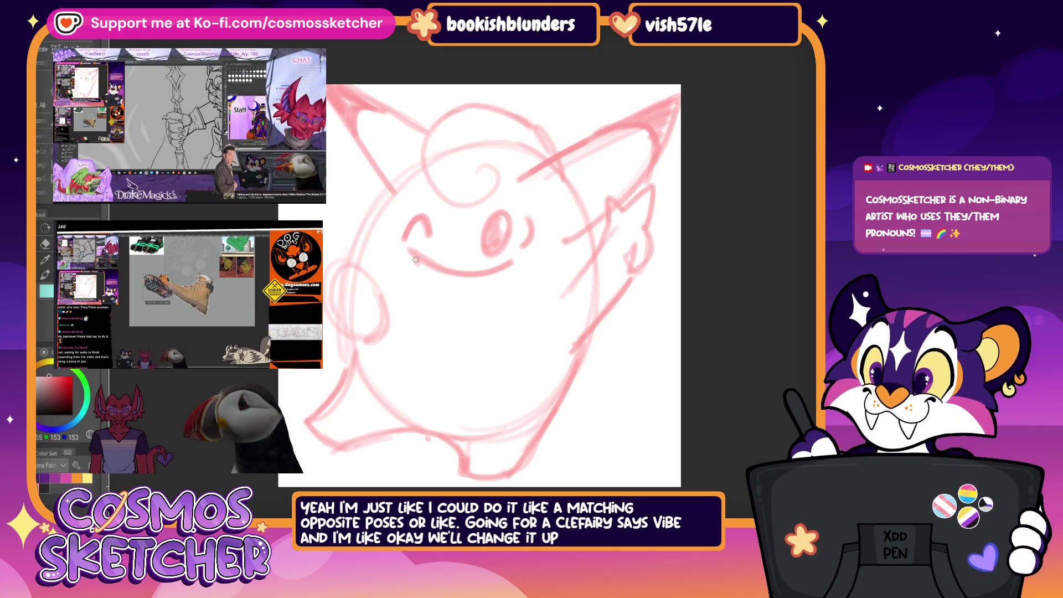
{"action": "mouse_move", "coordinate": [414, 253]}
{"action": "left_mouse_down"}
{"action": "mouse_move", "coordinate": [444, 298]}
{"action": "mouse_move", "coordinate": [493, 284]}
{"action": "left_mouse_up"}
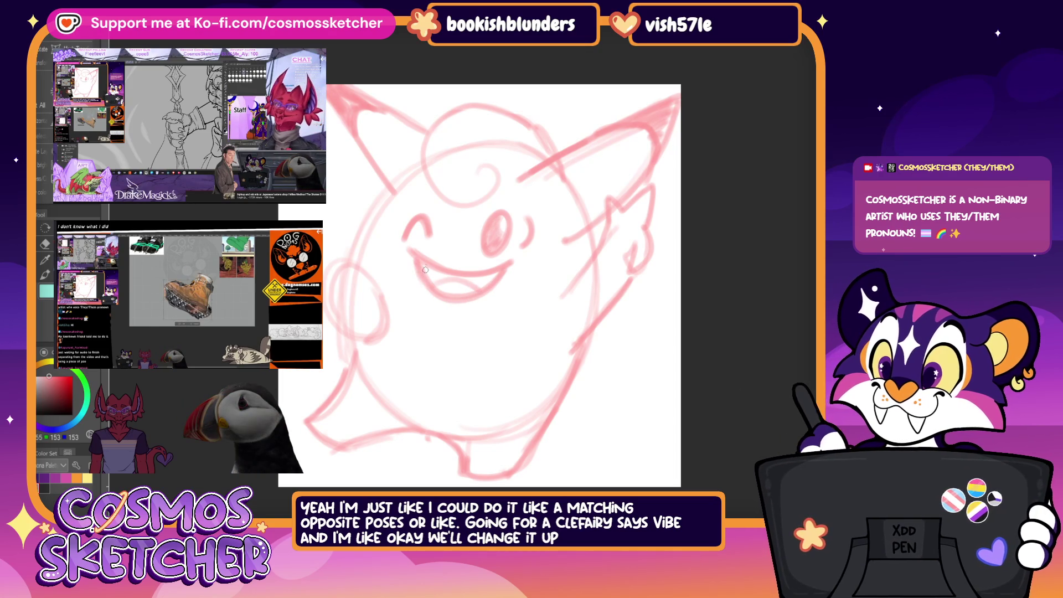
{"action": "left_click_drag", "start_coordinate": [444, 283], "coordinate": [478, 277]}
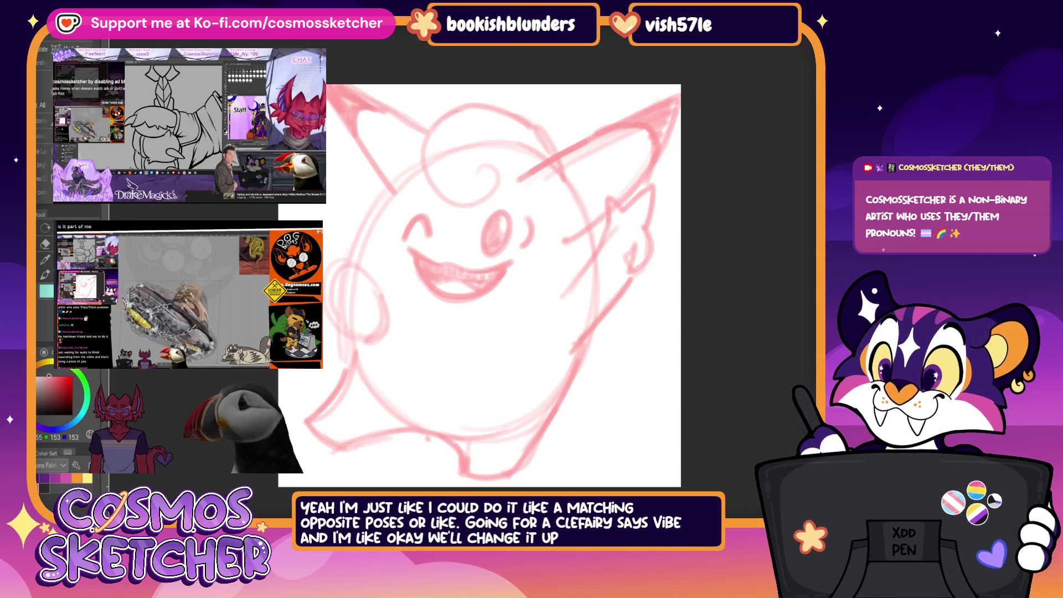
{"action": "key", "text": "ctrl+z"}
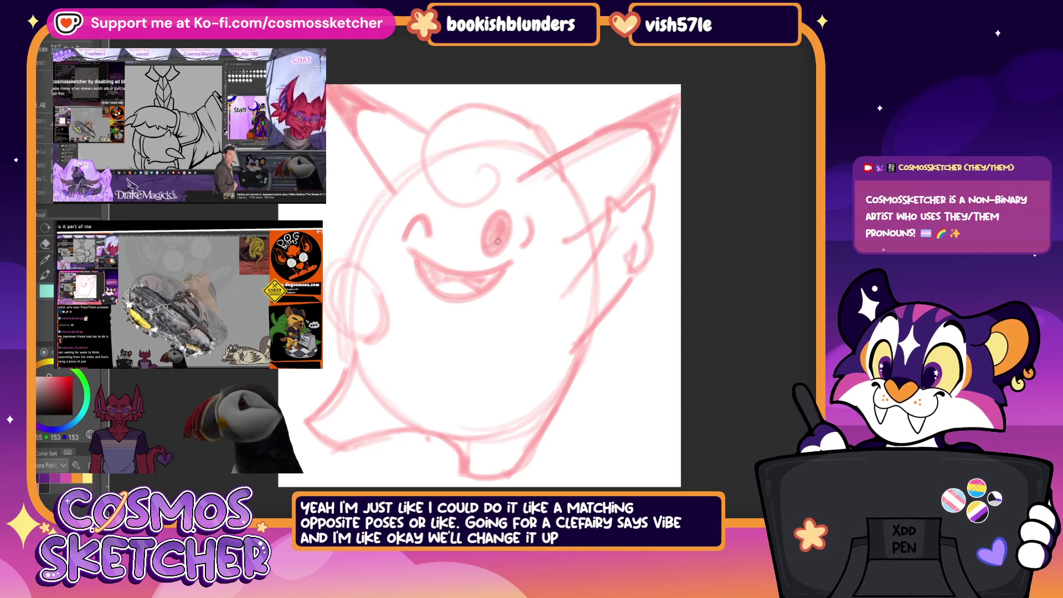
{"action": "key", "text": "x"}
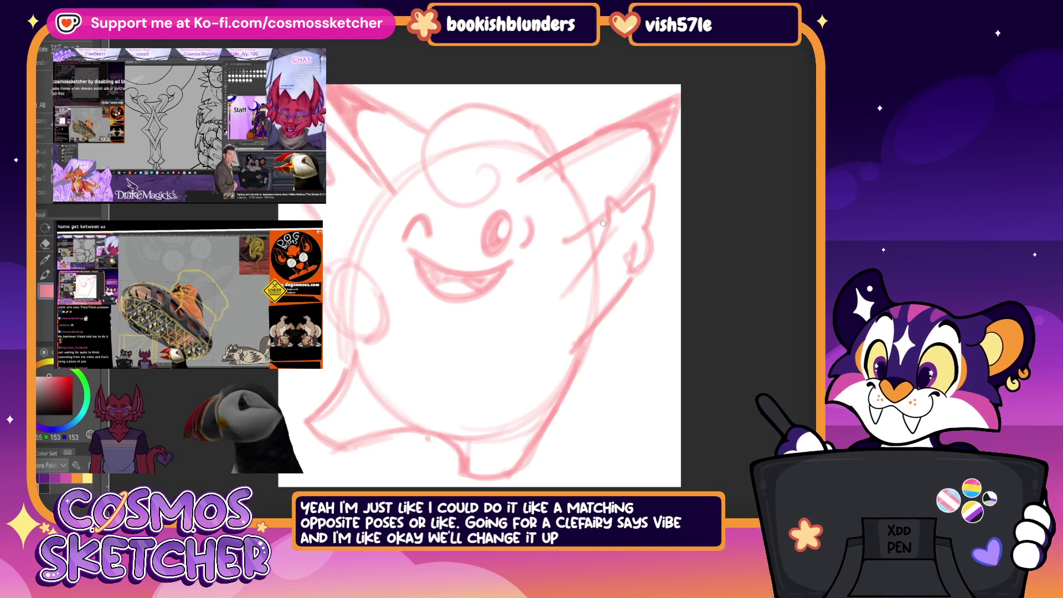
Step: Add strokes shaping the raised right hand and start a transform of the whole sketch
{"action": "left_click_drag", "start_coordinate": [605, 223], "coordinate": [658, 243]}
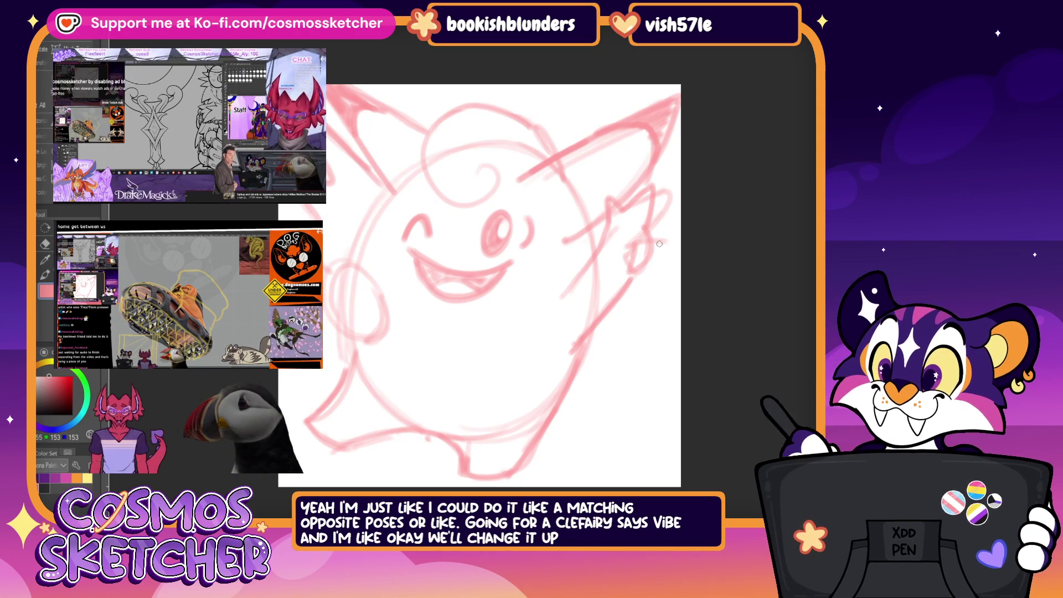
{"action": "left_click_drag", "start_coordinate": [653, 290], "coordinate": [580, 359]}
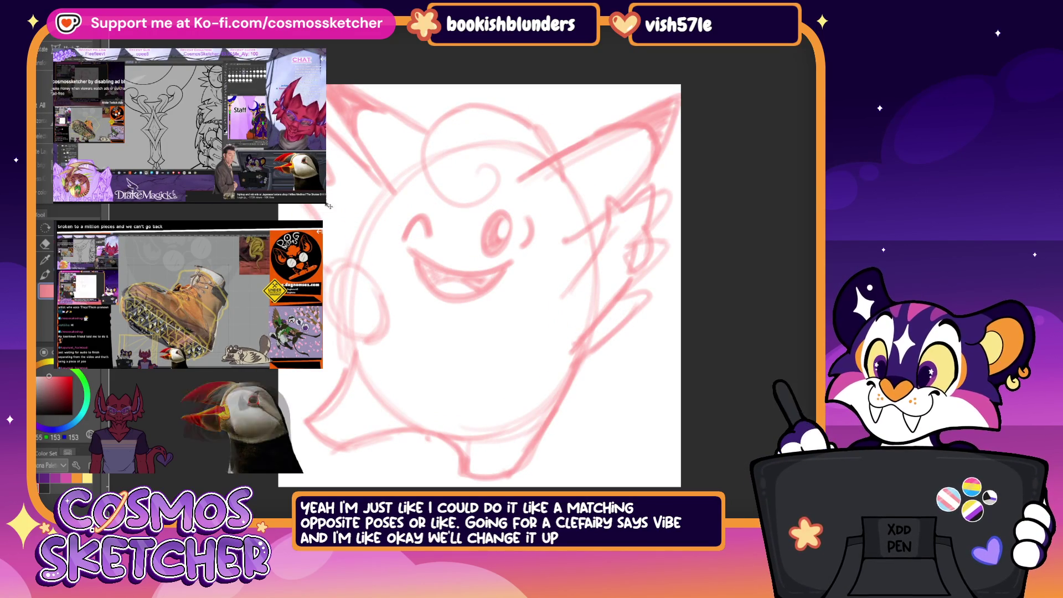
{"action": "key", "text": "ctrl+t"}
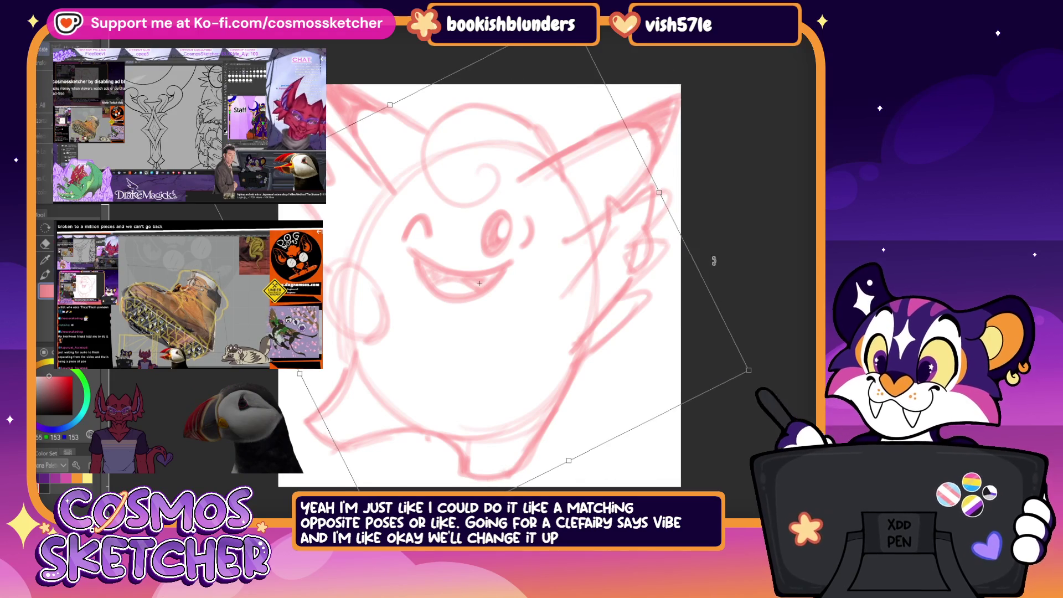
Step: Cancel a trial rotation and toggle visibility to compare with the alternate pose sketch
{"action": "left_click_drag", "start_coordinate": [712, 306], "coordinate": [707, 327]}
{"action": "key", "text": "Escape"}
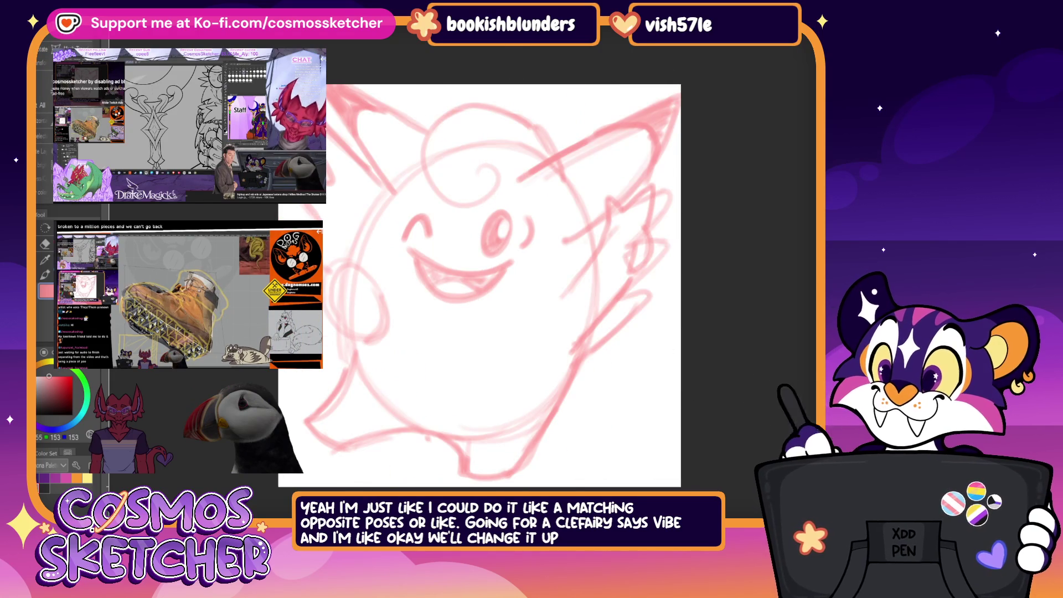
{"action": "key", "text": "Delete"}
{"action": "key", "text": "ctrl+z"}
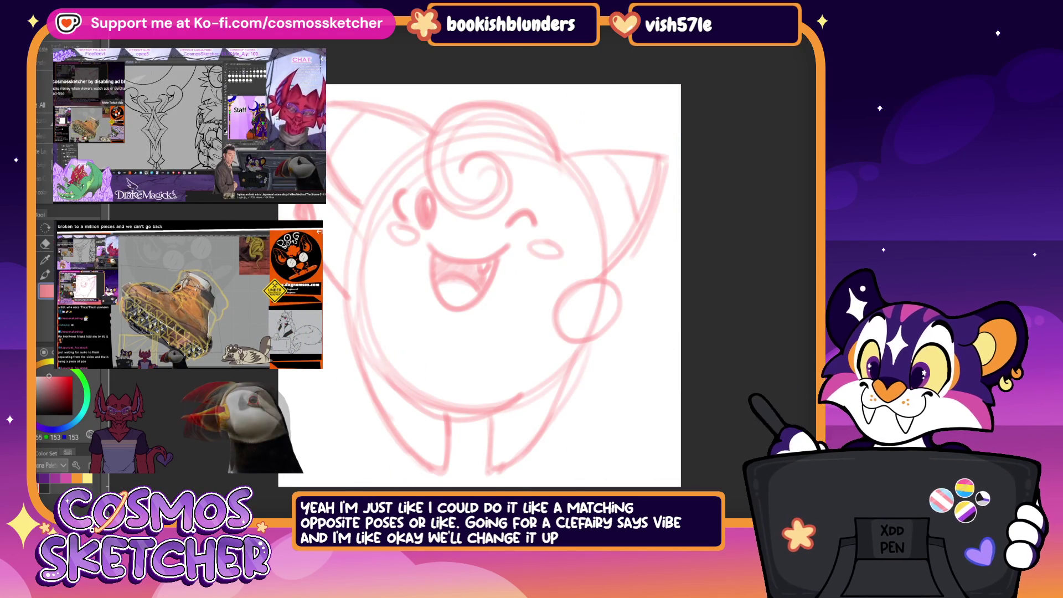
{"action": "key", "text": "ctrl+z"}
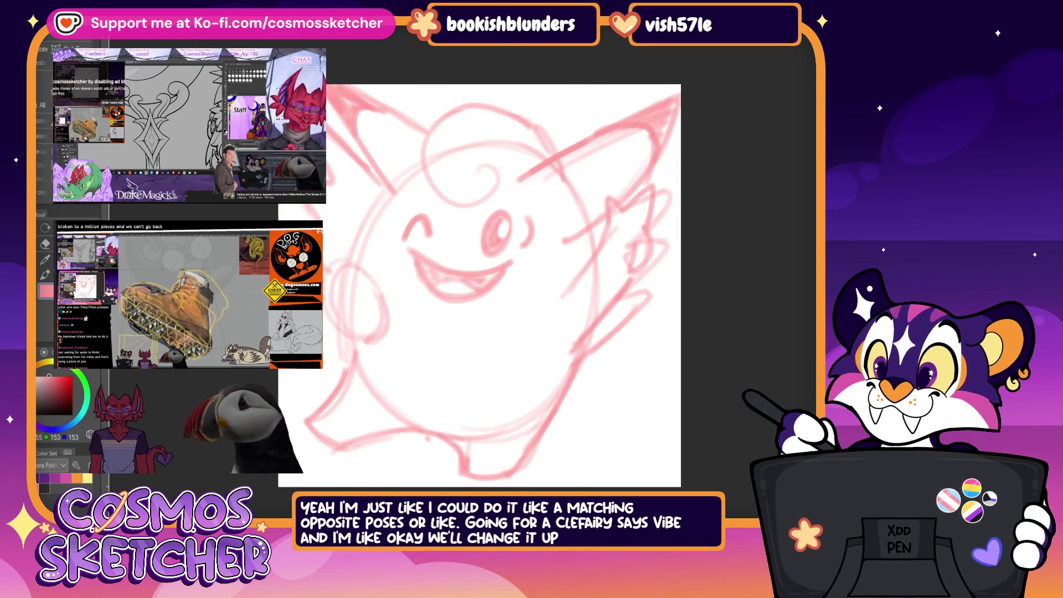
Step: Rotate the whole red sketch clockwise by its handles and commit the tilt
{"action": "key", "text": "ctrl+t"}
{"action": "left_click_drag", "start_coordinate": [657, 274], "coordinate": [598, 375]}
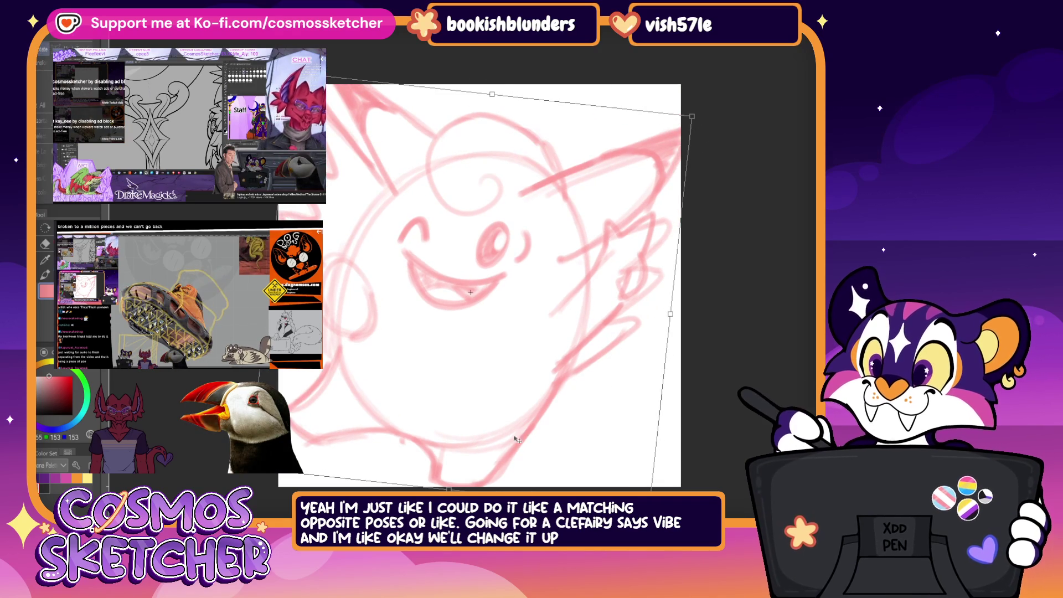
{"action": "left_click_drag", "start_coordinate": [453, 475], "coordinate": [482, 477]}
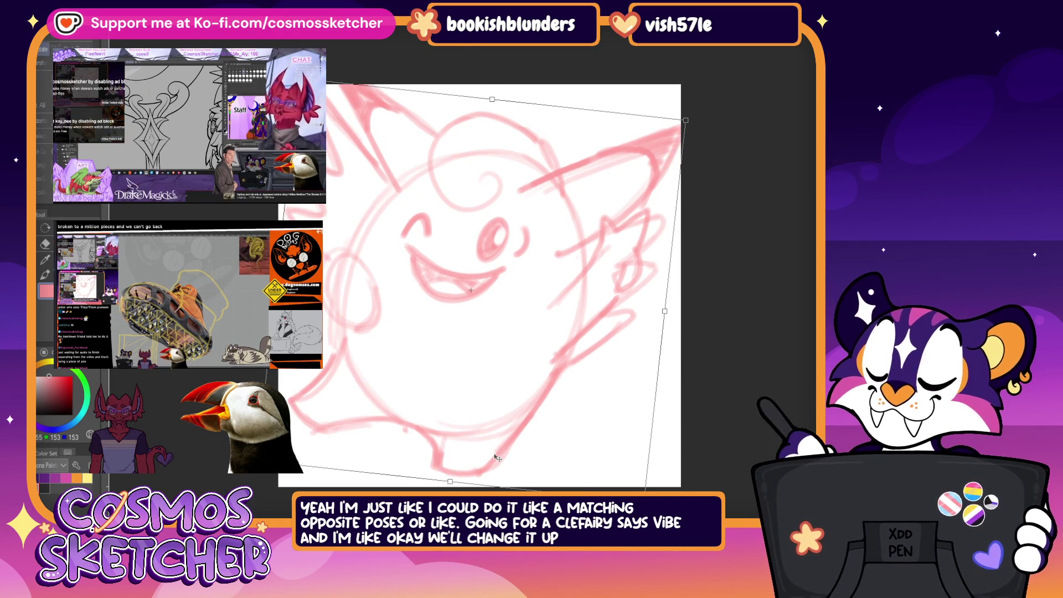
{"action": "key", "text": "Return"}
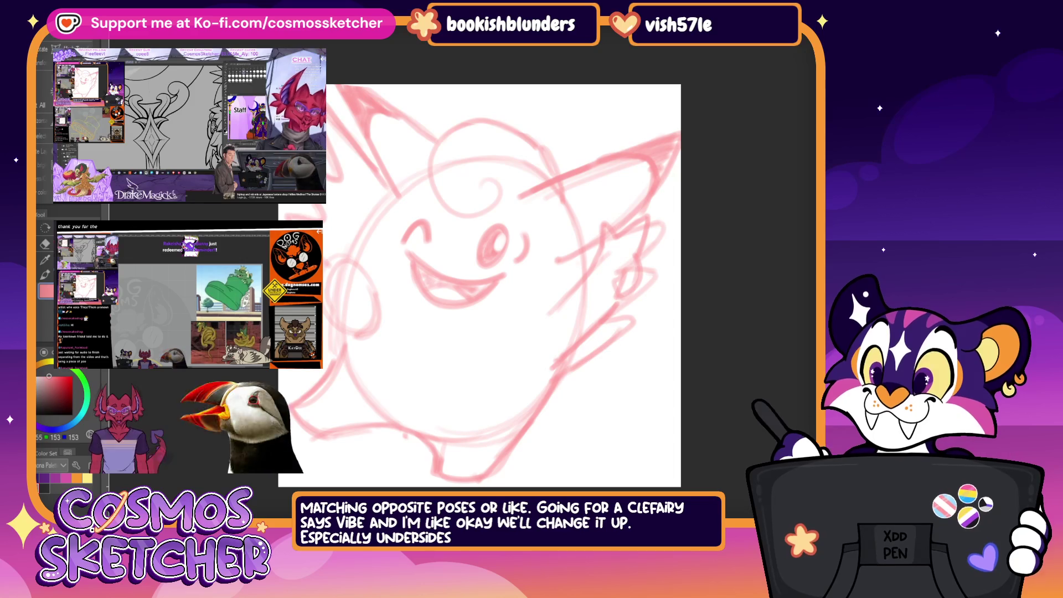
{"action": "key", "text": "Delete"}
{"action": "key", "text": "ctrl+z"}
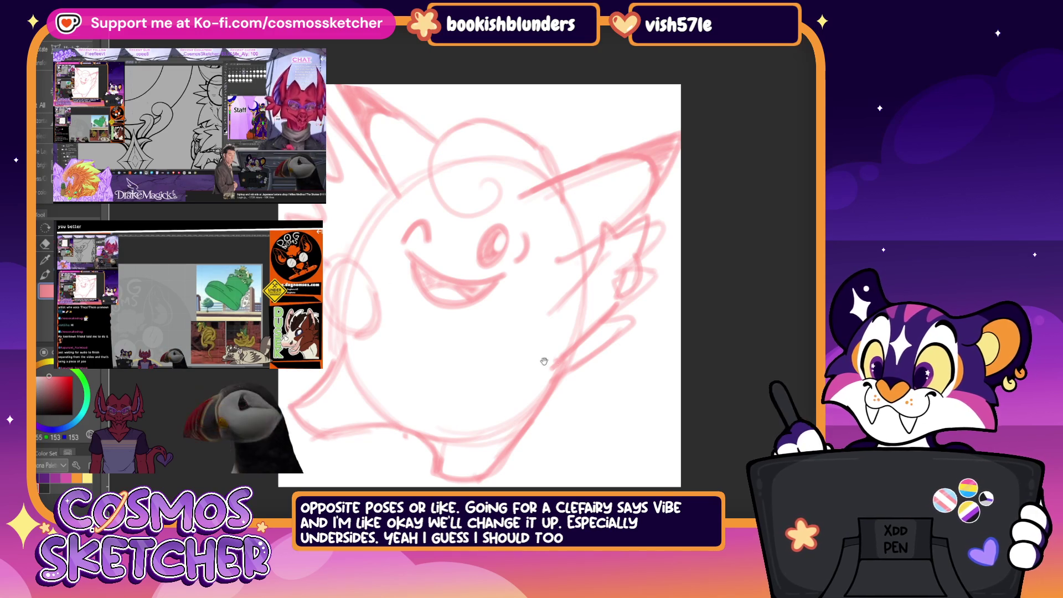
{"action": "left_click_drag", "start_coordinate": [397, 255], "coordinate": [358, 251]}
Step: Undo a stray eye fill, add a curve beside the eye, and lasso-select the face
{"action": "left_click_drag", "start_coordinate": [453, 242], "coordinate": [457, 236]}
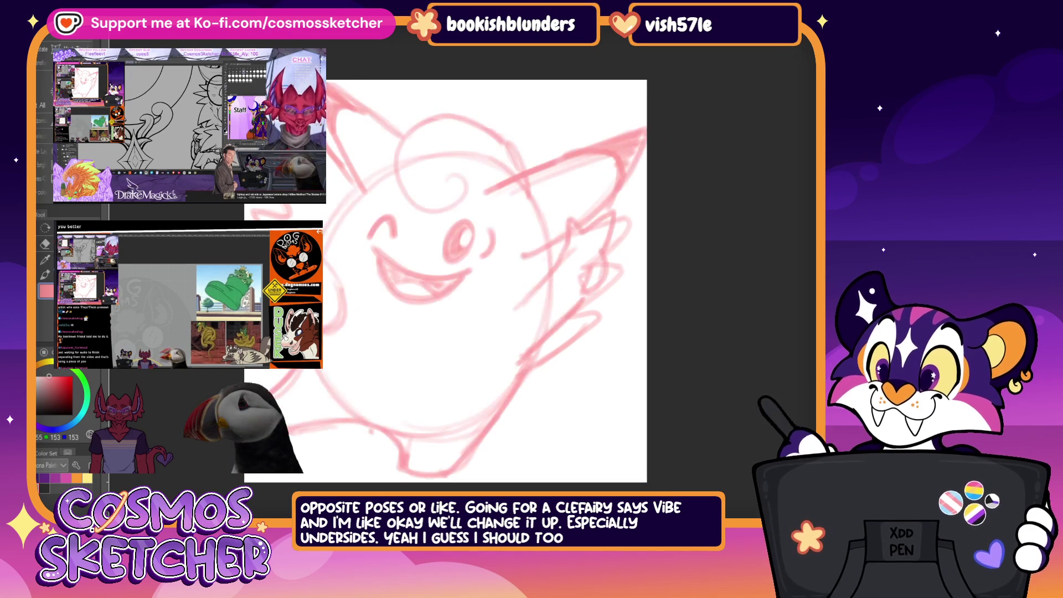
{"action": "key", "text": "ctrl+z"}
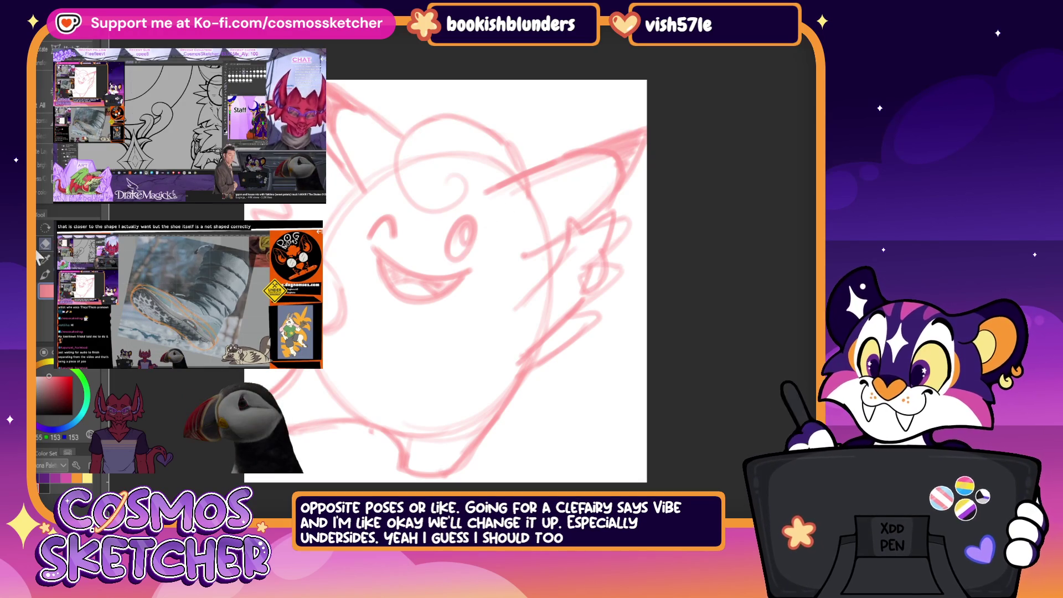
{"action": "mouse_move", "coordinate": [489, 231]}
{"action": "left_mouse_down"}
{"action": "mouse_move", "coordinate": [475, 263]}
{"action": "mouse_move", "coordinate": [463, 258]}
{"action": "left_mouse_up"}
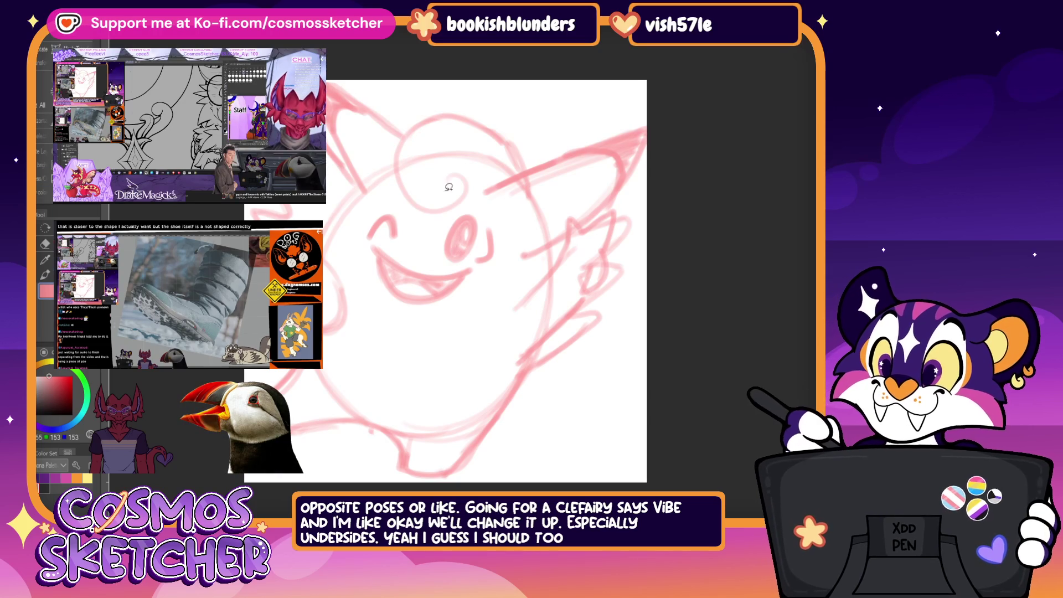
{"action": "mouse_move", "coordinate": [409, 321]}
{"action": "left_mouse_down"}
{"action": "mouse_move", "coordinate": [391, 201]}
{"action": "mouse_move", "coordinate": [407, 322]}
{"action": "mouse_move", "coordinate": [433, 309]}
{"action": "left_mouse_up"}
Step: Shrink the selected face slightly, tilt it clockwise, and confirm
{"action": "key", "text": "ctrl+t"}
{"action": "left_click_drag", "start_coordinate": [497, 200], "coordinate": [492, 204]}
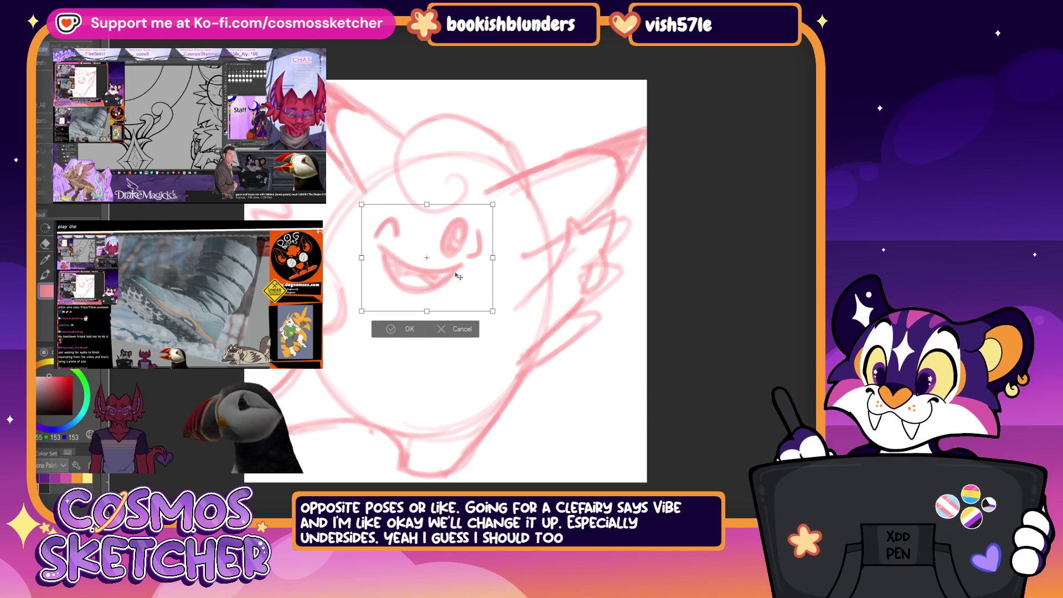
{"action": "left_click_drag", "start_coordinate": [468, 283], "coordinate": [518, 274]}
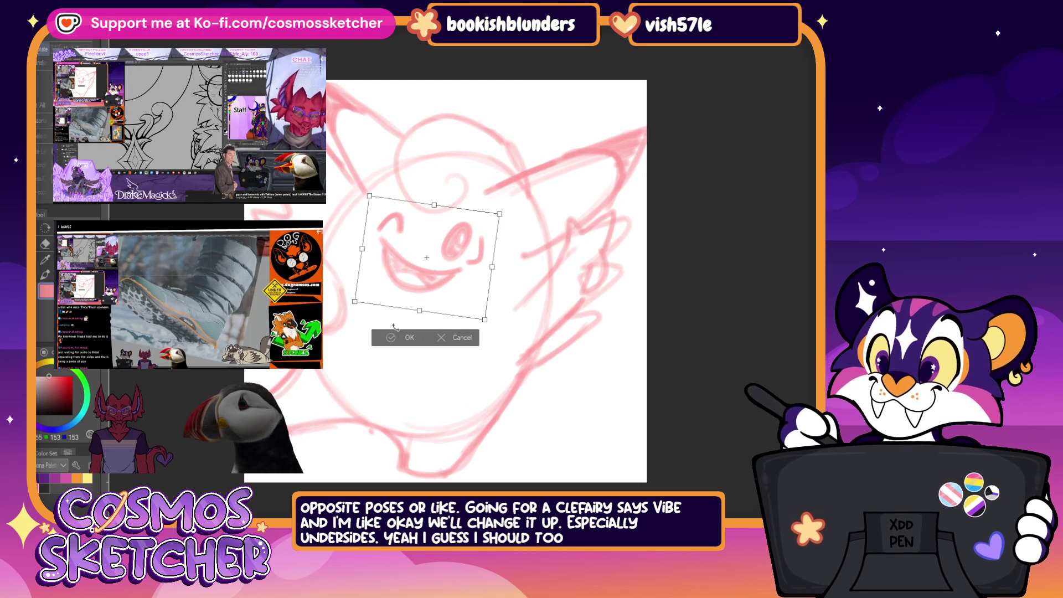
{"action": "left_click", "coordinate": [405, 339]}
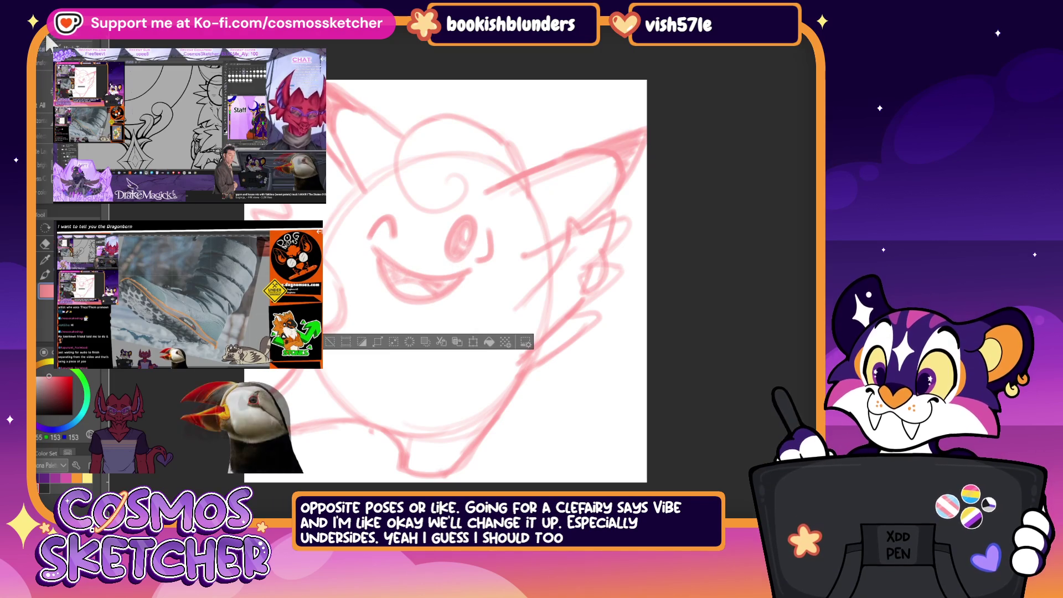
Step: Squash the face slightly in a second transform, confirm, and mirror the view to check
{"action": "key", "text": "ctrl+t"}
{"action": "left_click_drag", "start_coordinate": [428, 323], "coordinate": [439, 309]}
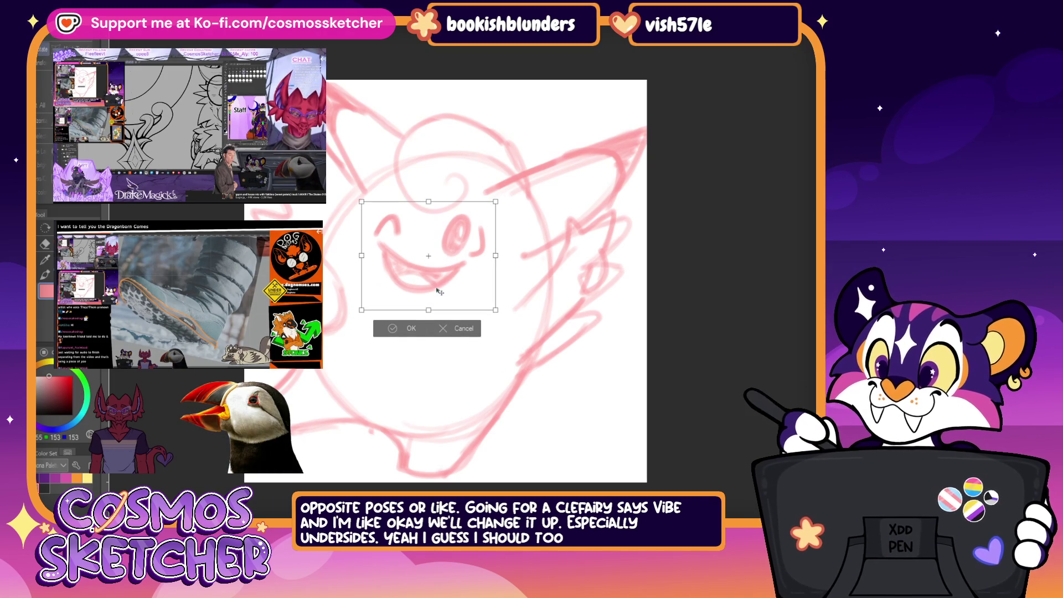
{"action": "left_click", "coordinate": [407, 341]}
{"action": "key", "text": "h"}
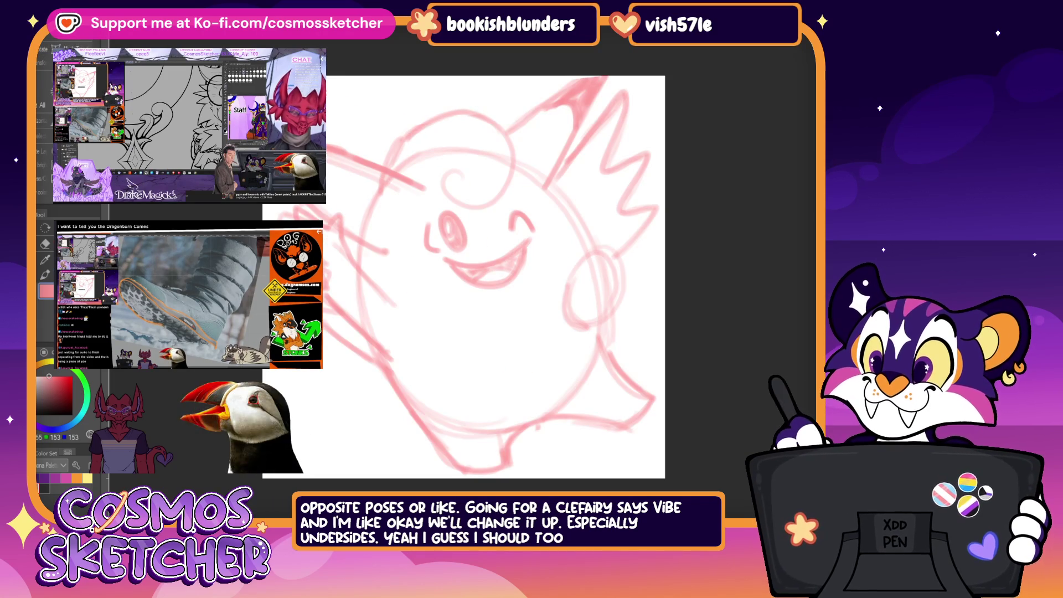
Step: Compare with the round waving sketch, flip the spiky Clefairy sketch horizontally, and check it mirrored
{"action": "key", "text": "ctrl+Tab"}
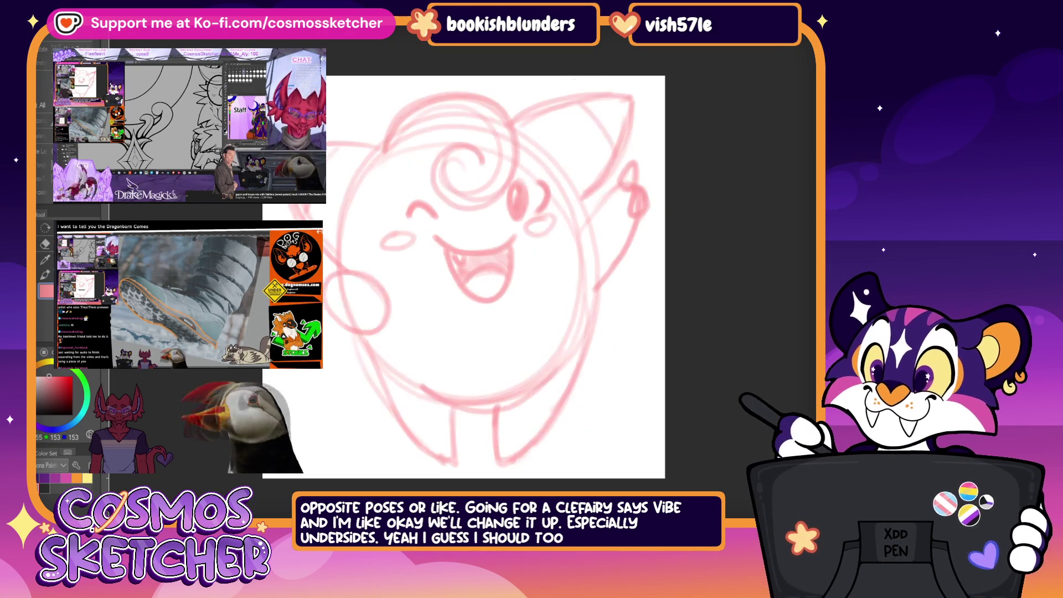
{"action": "key", "text": "ctrl+Tab"}
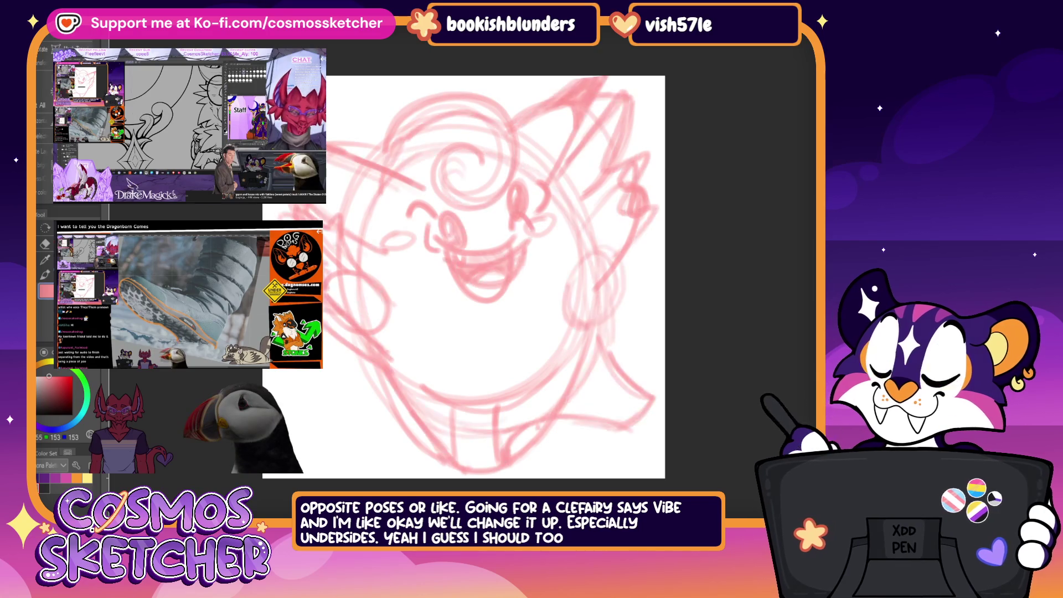
{"action": "key", "text": "ctrl+Tab"}
{"action": "key", "text": "ctrl+Tab"}
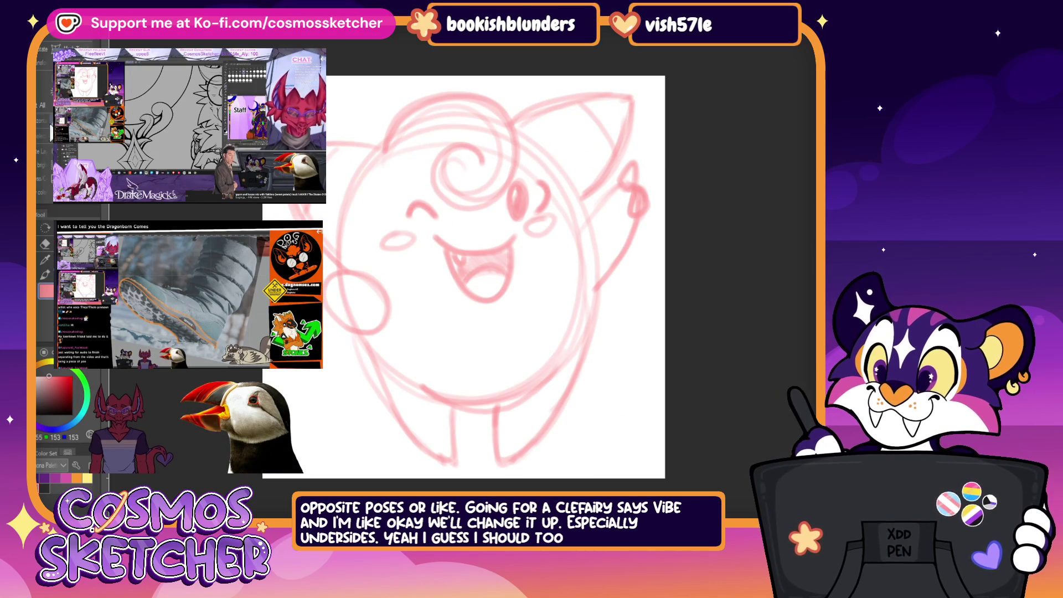
{"action": "key", "text": "ctrl+t"}
{"action": "left_click", "coordinate": [504, 483]}
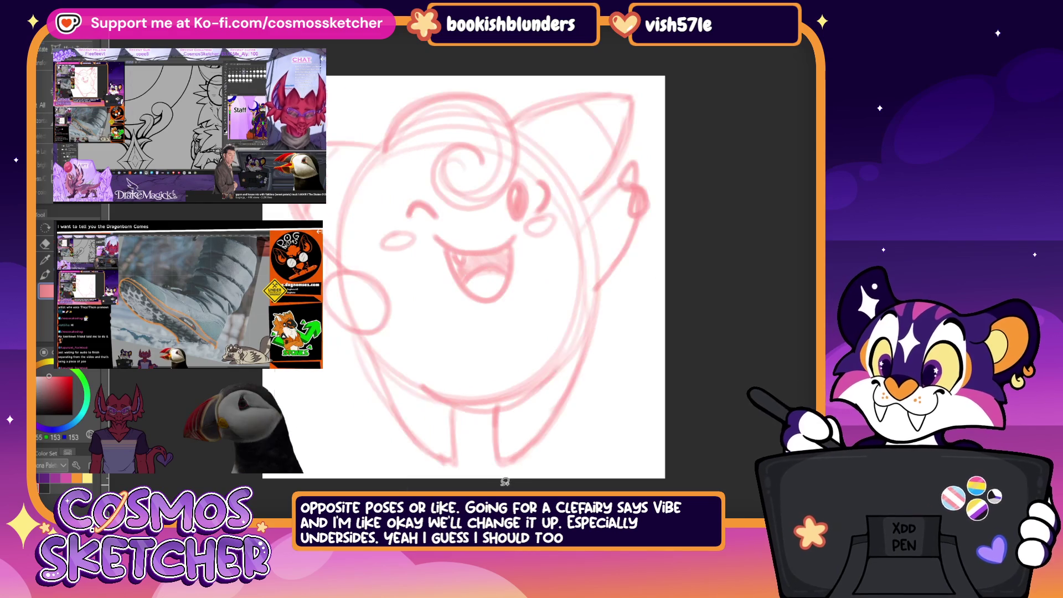
{"action": "key", "text": "ctrl+t"}
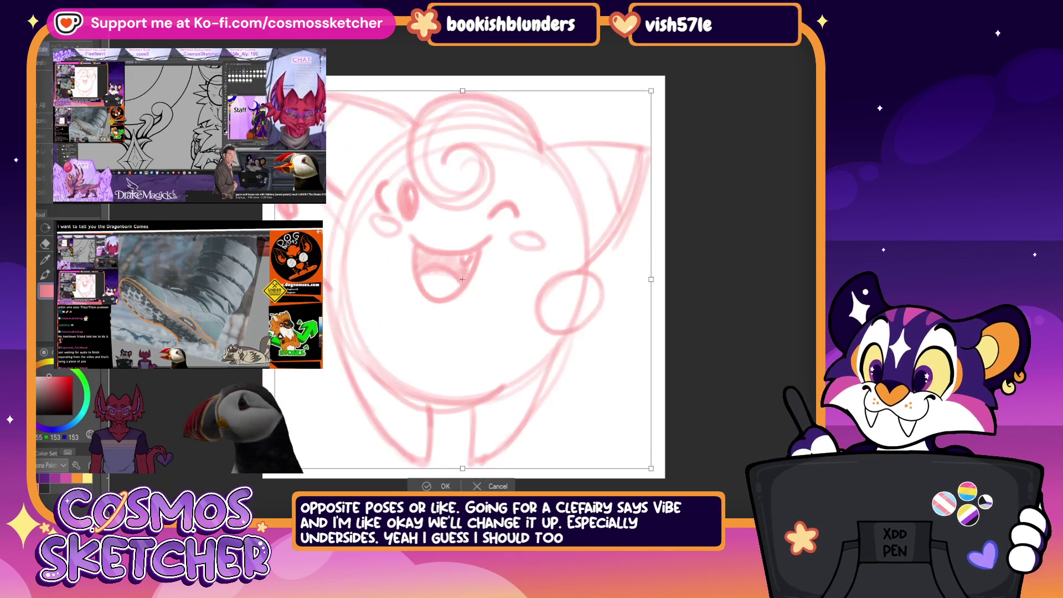
{"action": "key", "text": "Return"}
{"action": "key", "text": "h"}
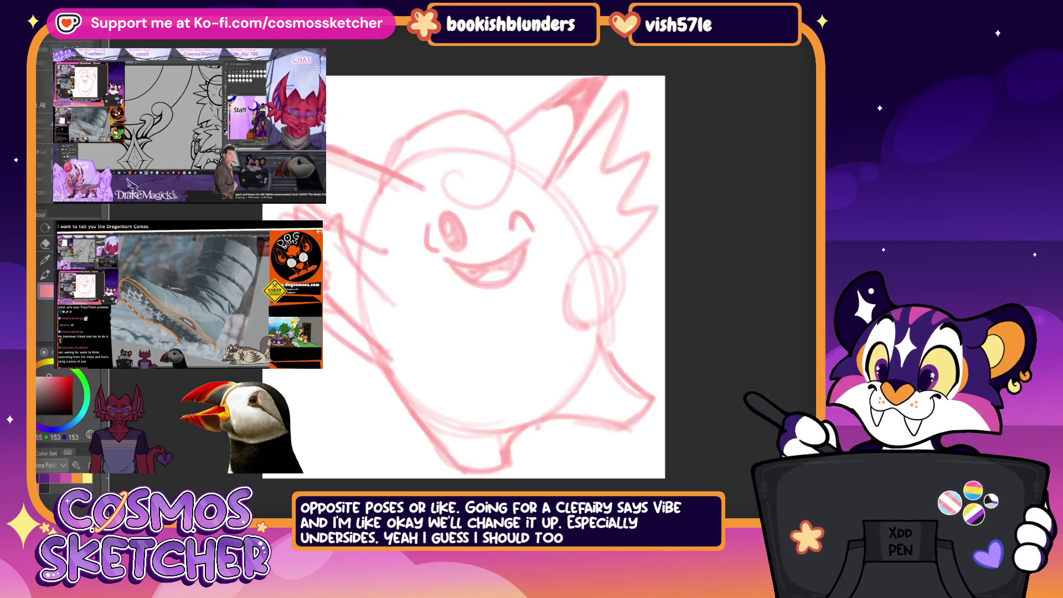
{"action": "key", "text": "h"}
Step: Flip the other sketch horizontally too, mirror the view to check the pose, and restore normal orientation
{"action": "key", "text": "ctrl+Tab"}
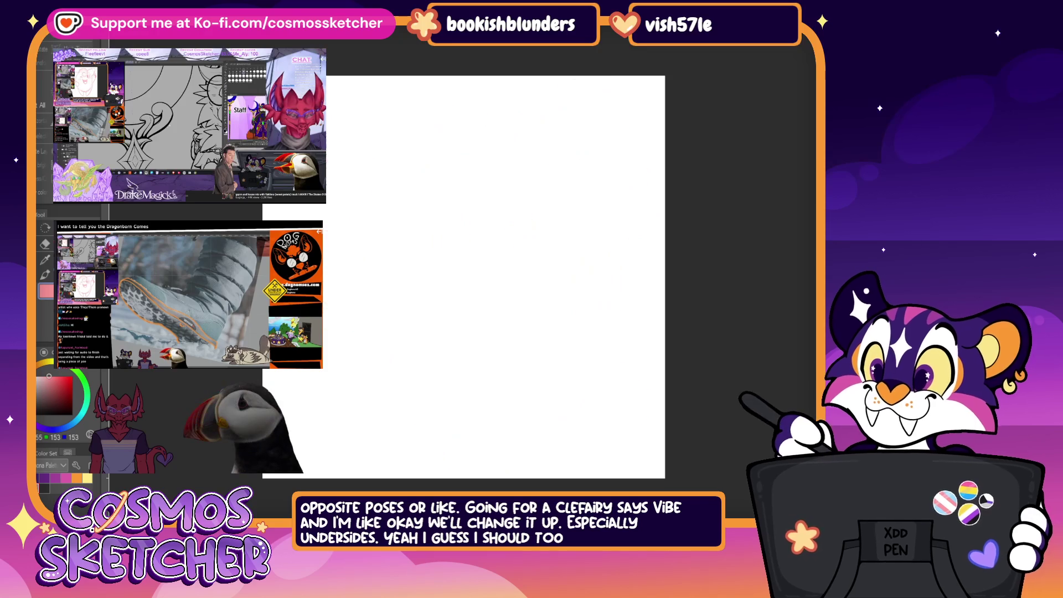
{"action": "key", "text": "ctrl+t"}
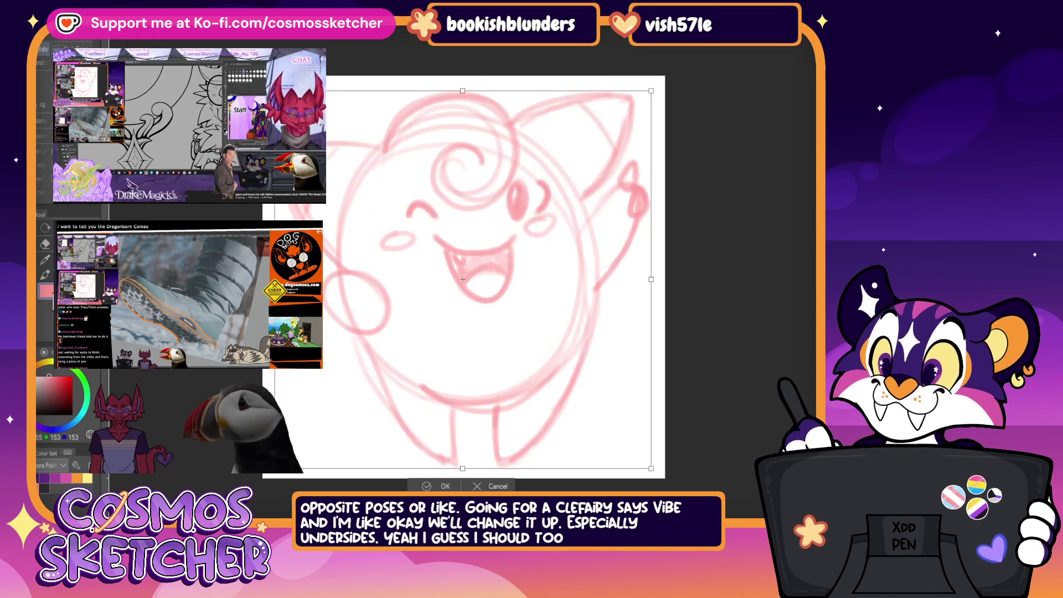
{"action": "left_click", "coordinate": [446, 486]}
{"action": "key", "text": "h"}
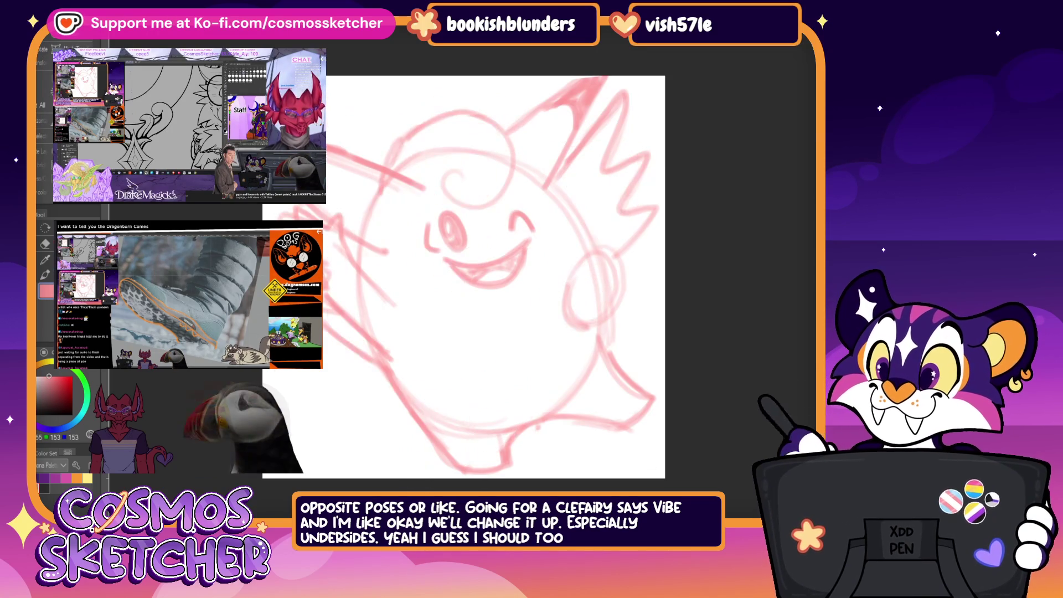
{"action": "key", "text": "h"}
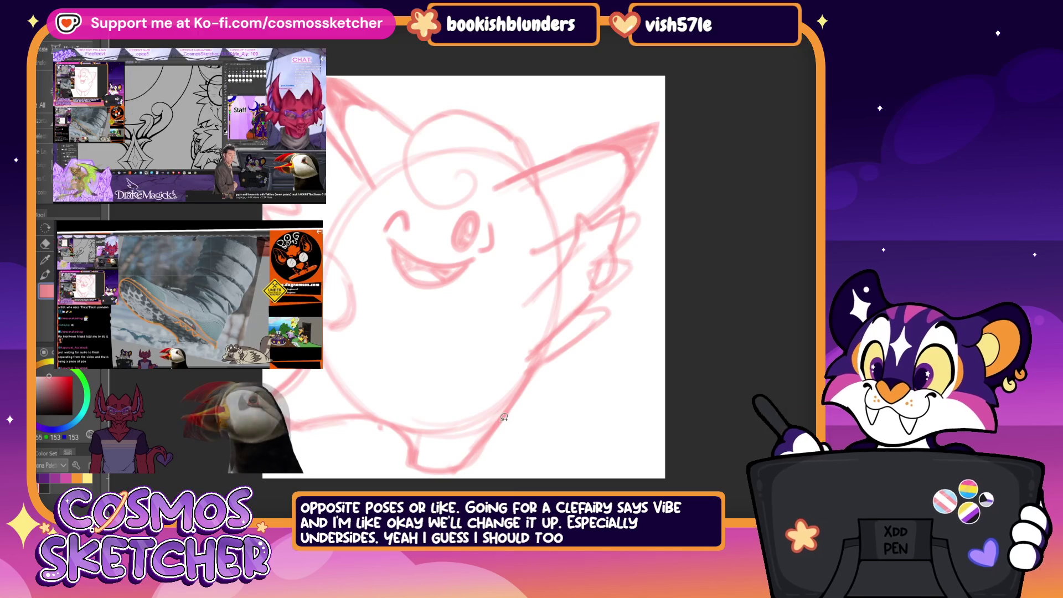
{"action": "key", "text": "h"}
{"action": "key", "text": "h"}
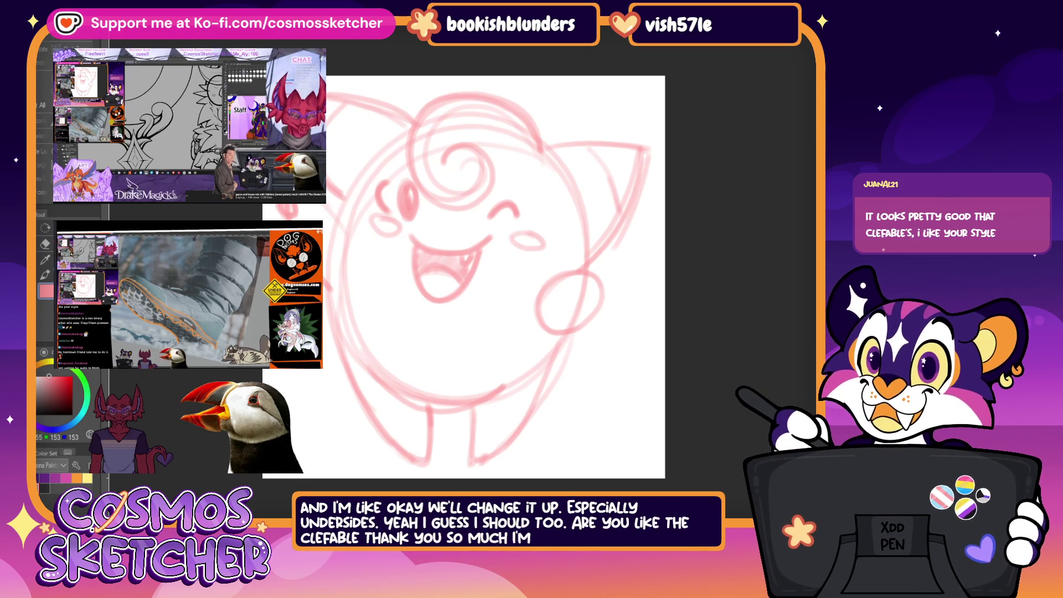
{"action": "scroll", "coordinate": [583, 374], "scroll_direction": "up", "scroll_amount": 1}
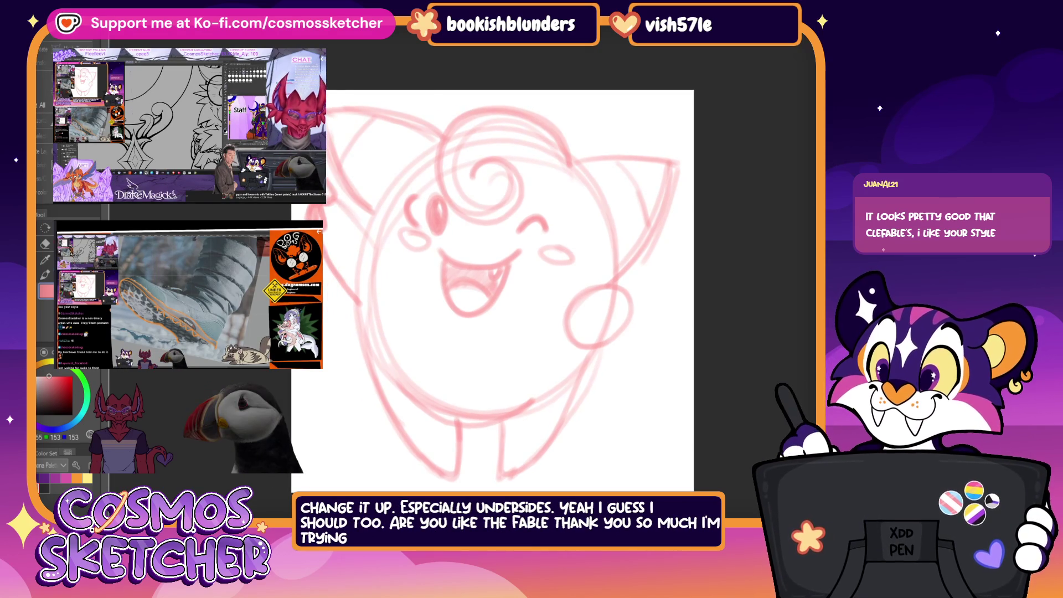
{"action": "scroll", "coordinate": [492, 290], "scroll_direction": "down", "scroll_amount": 2}
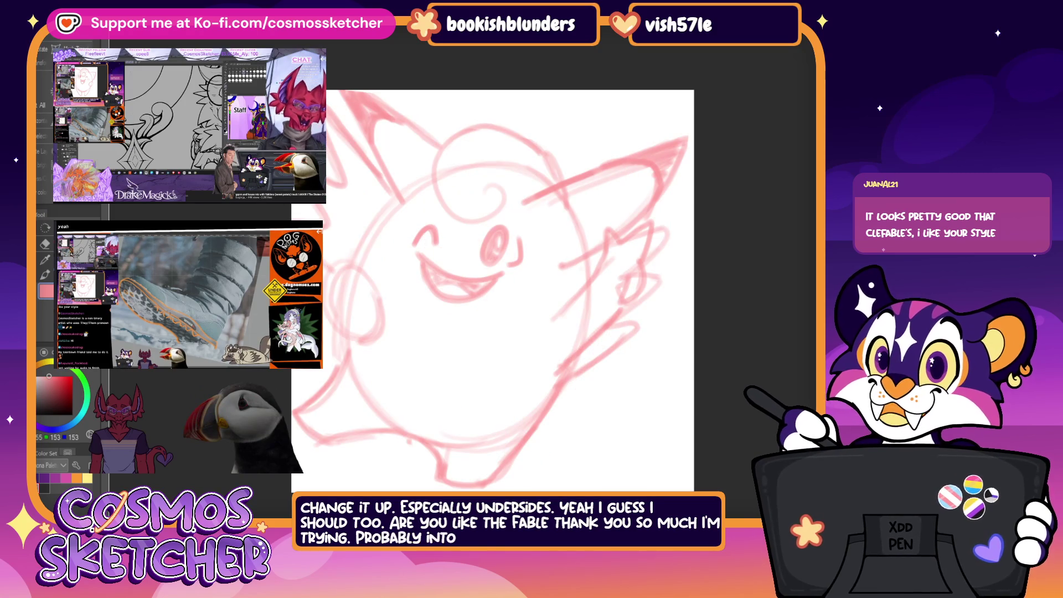
{"action": "scroll", "coordinate": [493, 290], "scroll_direction": "up", "scroll_amount": 2}
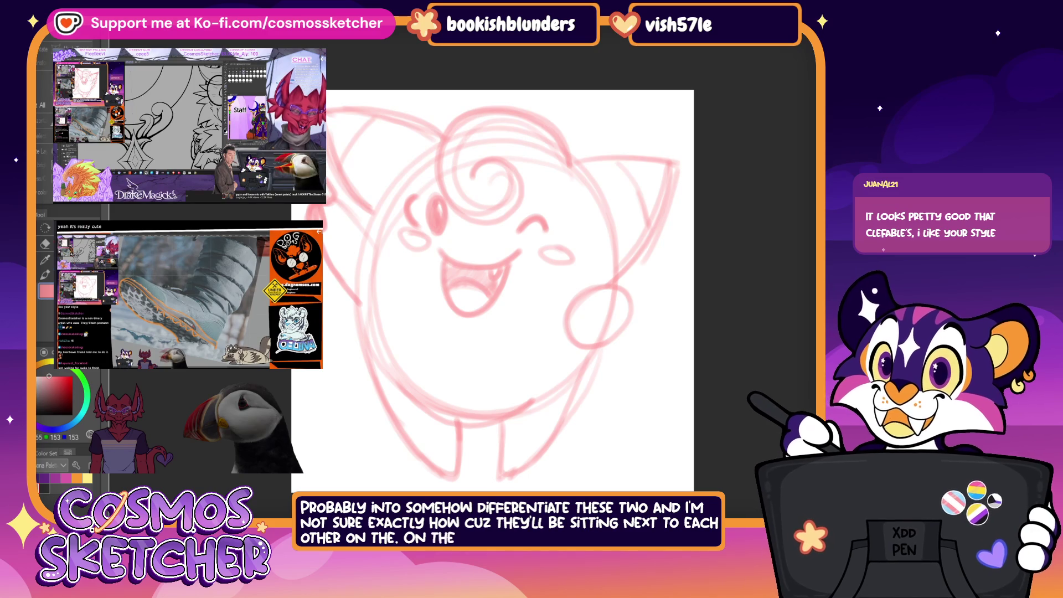
{"action": "key", "text": "ctrl+Tab"}
{"action": "key", "text": "ctrl+Tab"}
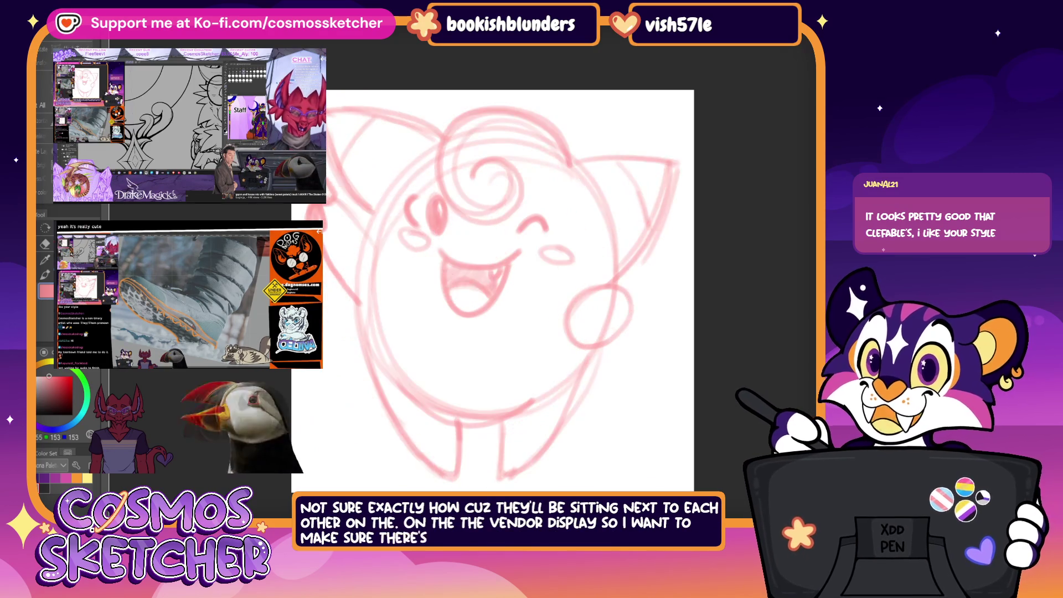
{"action": "key", "text": "ctrl+Tab"}
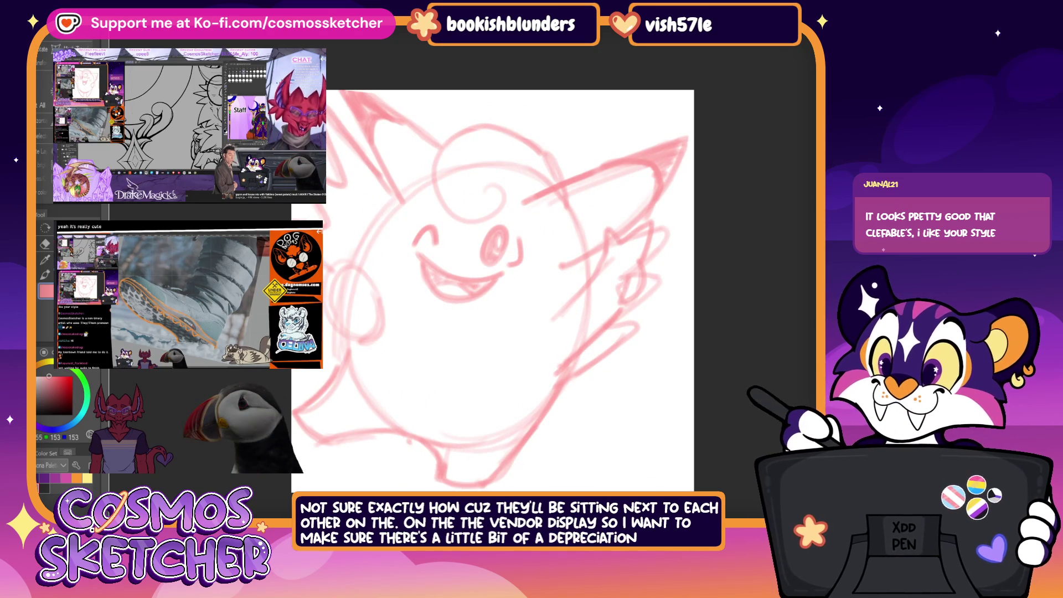
{"action": "key", "text": "ctrl+Tab"}
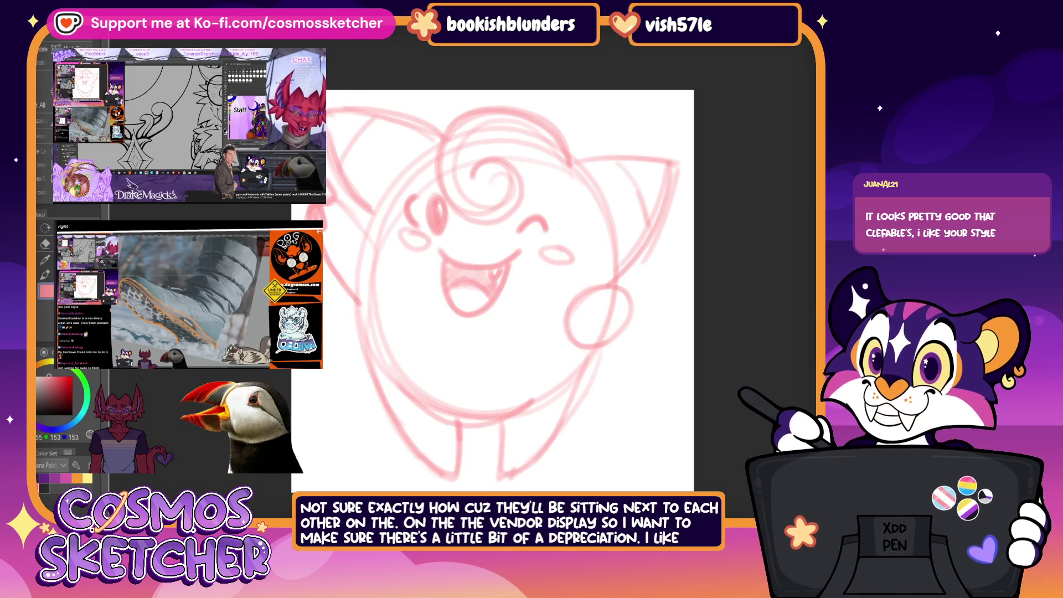
{"action": "key", "text": "ctrl+Tab"}
{"action": "key", "text": "ctrl+Tab"}
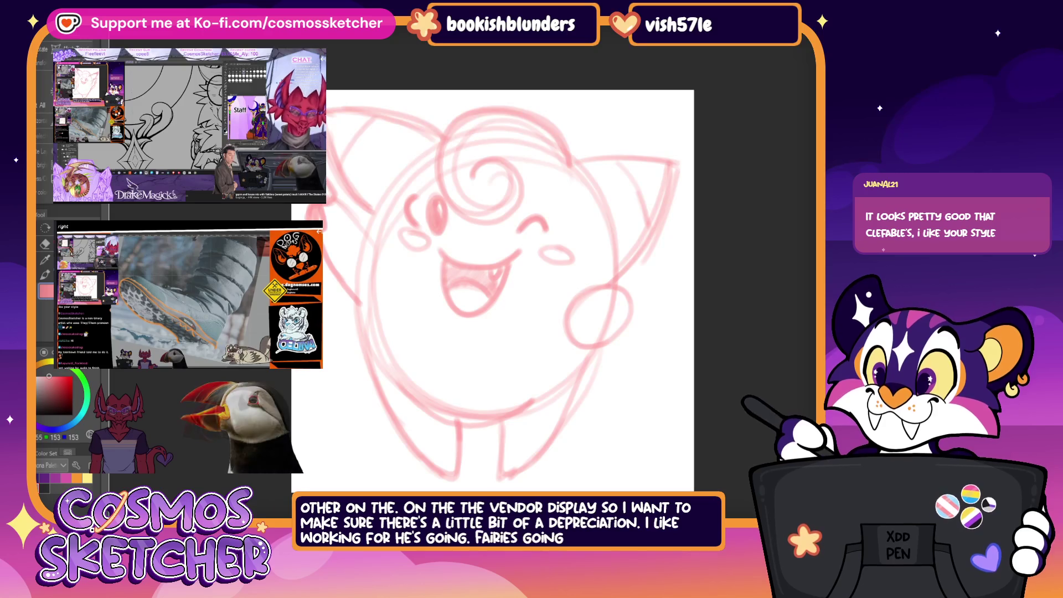
{"action": "key", "text": "ctrl+Tab"}
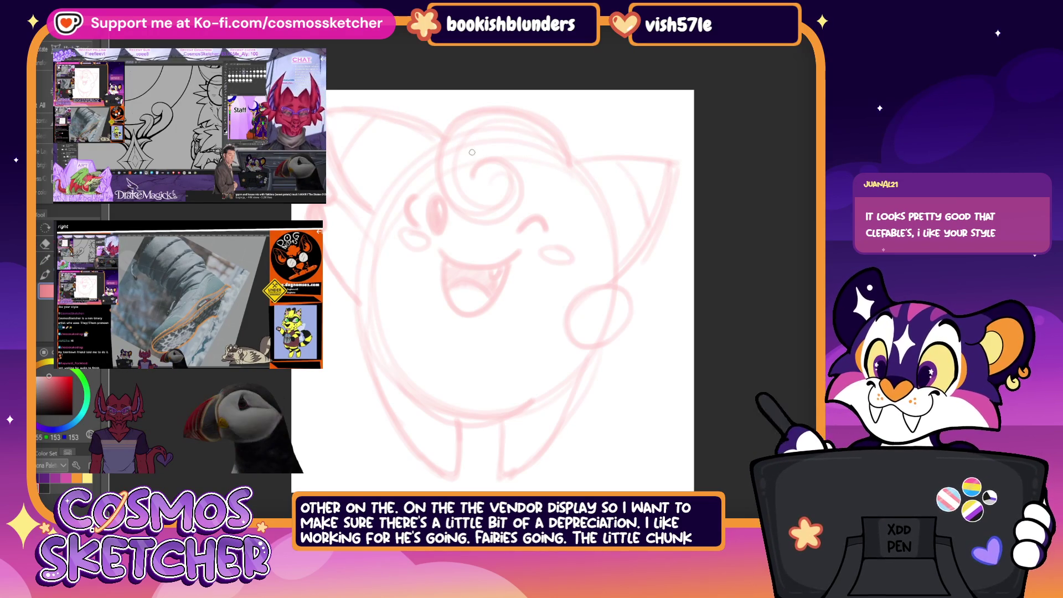
Step: Retrace the head curl and top head arcs in darker red, redrawing the spiral curl
{"action": "left_click_drag", "start_coordinate": [471, 173], "coordinate": [509, 167]}
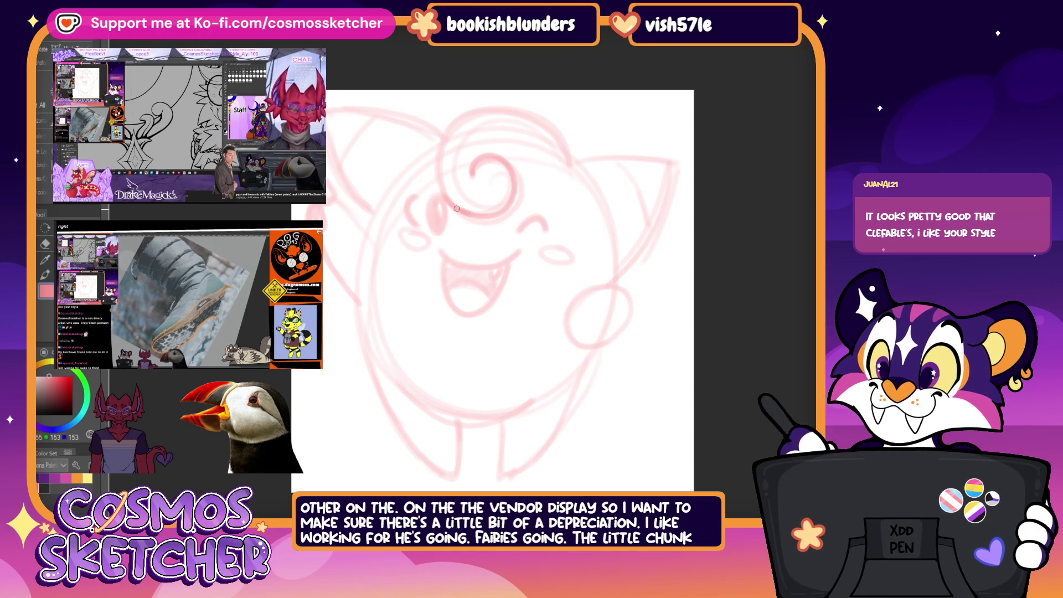
{"action": "left_click_drag", "start_coordinate": [459, 210], "coordinate": [430, 138]}
{"action": "left_click_drag", "start_coordinate": [528, 123], "coordinate": [499, 106]}
{"action": "left_click_drag", "start_coordinate": [435, 129], "coordinate": [487, 103]}
{"action": "left_click_drag", "start_coordinate": [550, 136], "coordinate": [510, 108]}
{"action": "left_click_drag", "start_coordinate": [442, 118], "coordinate": [510, 102]}
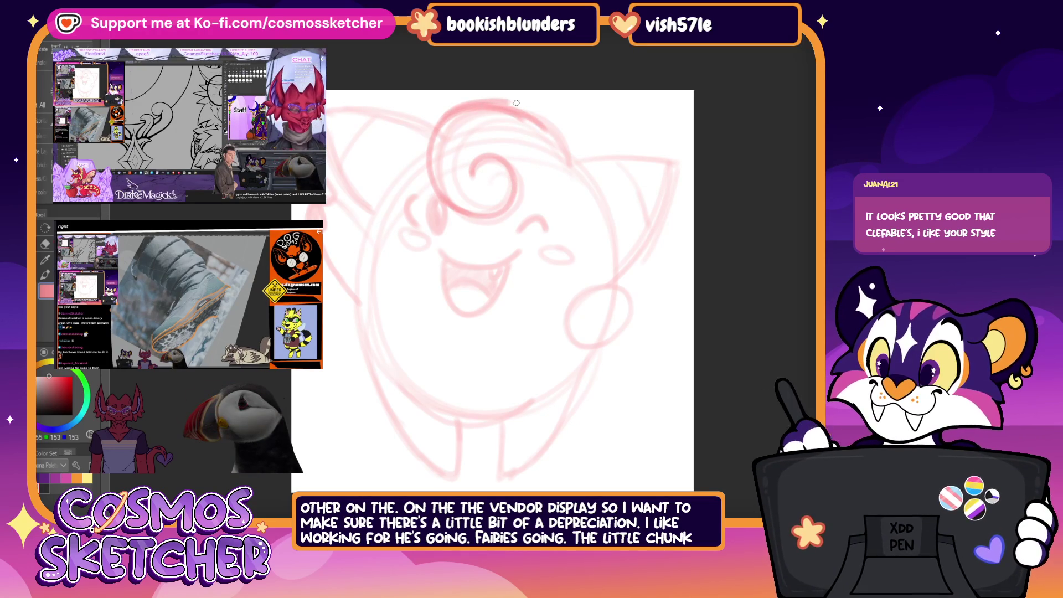
{"action": "left_click_drag", "start_coordinate": [563, 146], "coordinate": [521, 104]}
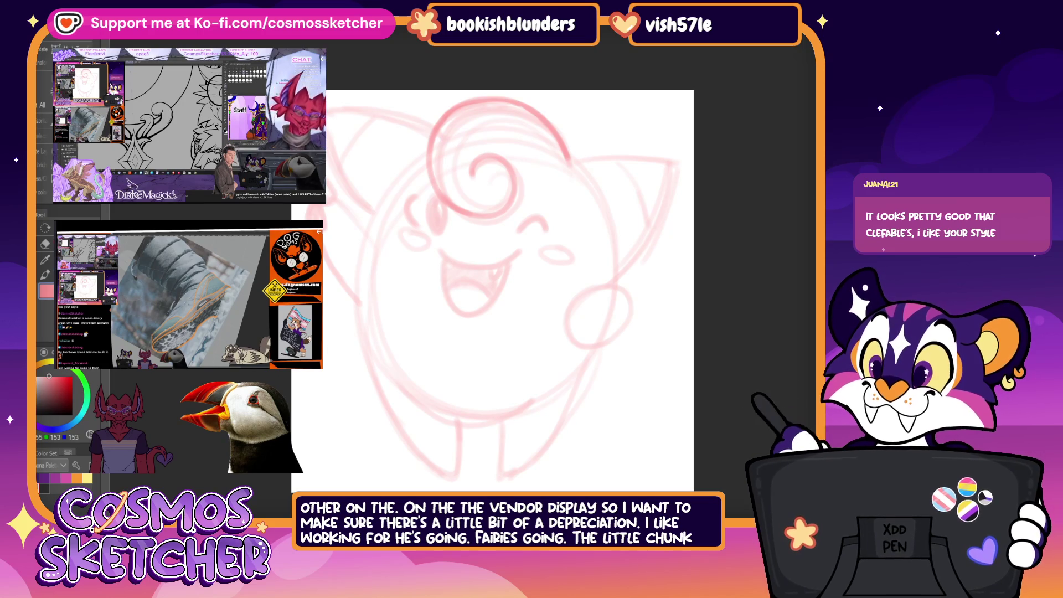
{"action": "mouse_move", "coordinate": [477, 178]}
{"action": "left_mouse_down"}
{"action": "mouse_move", "coordinate": [431, 129]}
{"action": "mouse_move", "coordinate": [491, 97]}
{"action": "left_mouse_up"}
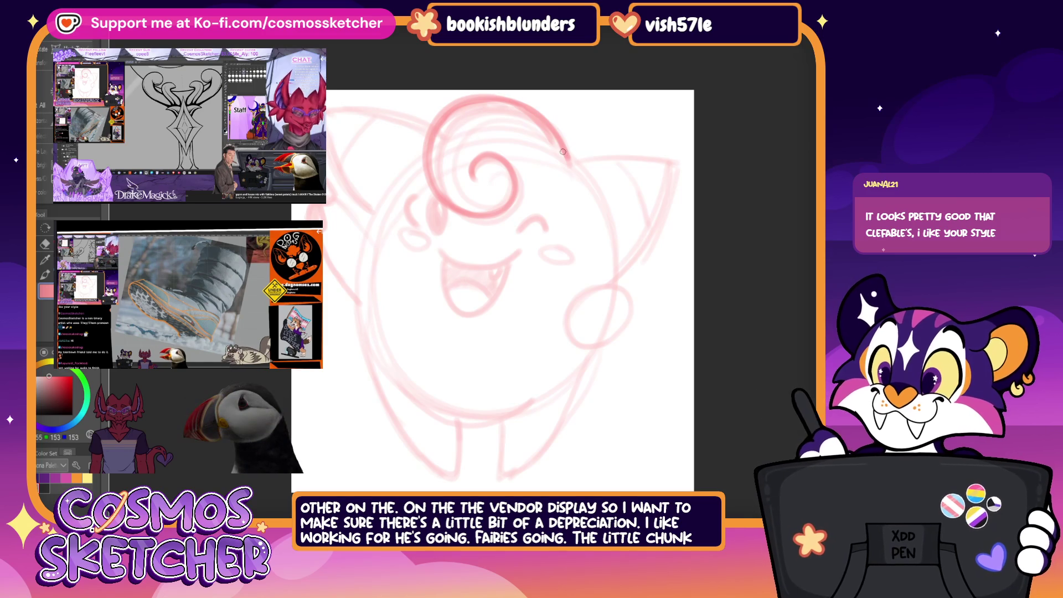
Step: Retrace the right ear's outer and inner edges and hatch shading inside it
{"action": "mouse_move", "coordinate": [570, 155]}
{"action": "left_mouse_down"}
{"action": "mouse_move", "coordinate": [688, 155]}
{"action": "mouse_move", "coordinate": [615, 287]}
{"action": "left_mouse_up"}
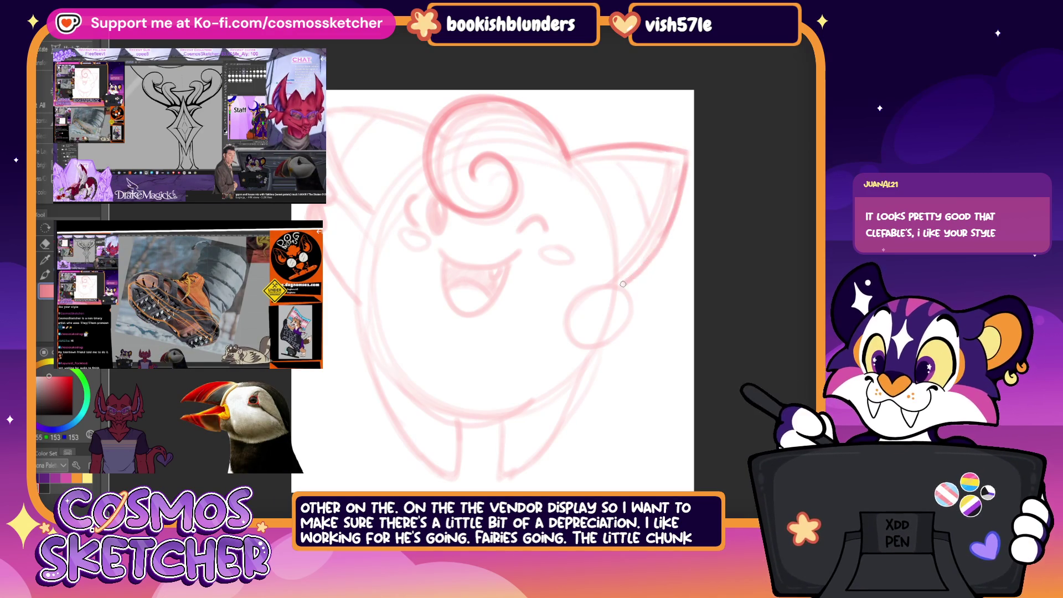
{"action": "mouse_move", "coordinate": [683, 152]}
{"action": "left_mouse_down"}
{"action": "mouse_move", "coordinate": [650, 249]}
{"action": "mouse_move", "coordinate": [615, 288]}
{"action": "left_mouse_up"}
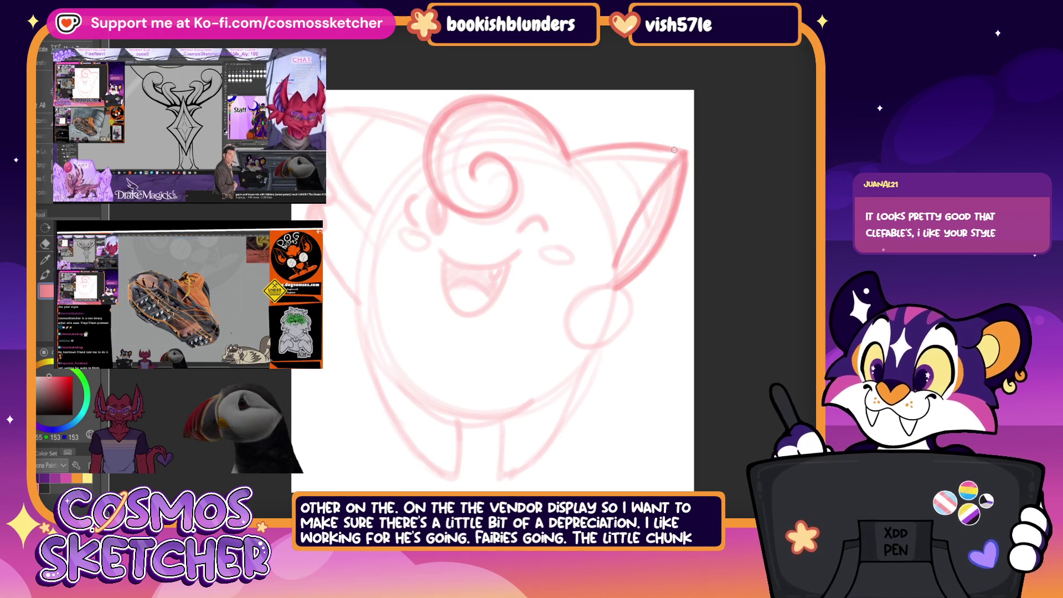
{"action": "mouse_move", "coordinate": [642, 186]}
{"action": "left_mouse_down"}
{"action": "mouse_move", "coordinate": [648, 210]}
{"action": "mouse_move", "coordinate": [616, 152]}
{"action": "left_mouse_up"}
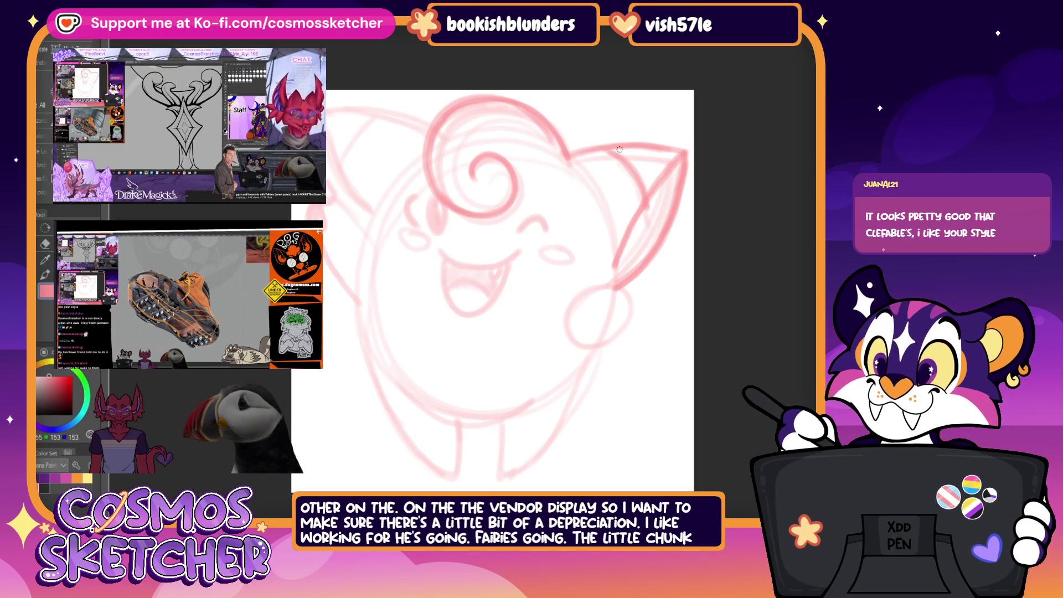
{"action": "mouse_move", "coordinate": [617, 274]}
{"action": "left_mouse_down"}
{"action": "mouse_move", "coordinate": [672, 164]}
{"action": "mouse_move", "coordinate": [645, 232]}
{"action": "left_mouse_up"}
{"action": "left_click_drag", "start_coordinate": [674, 182], "coordinate": [664, 221]}
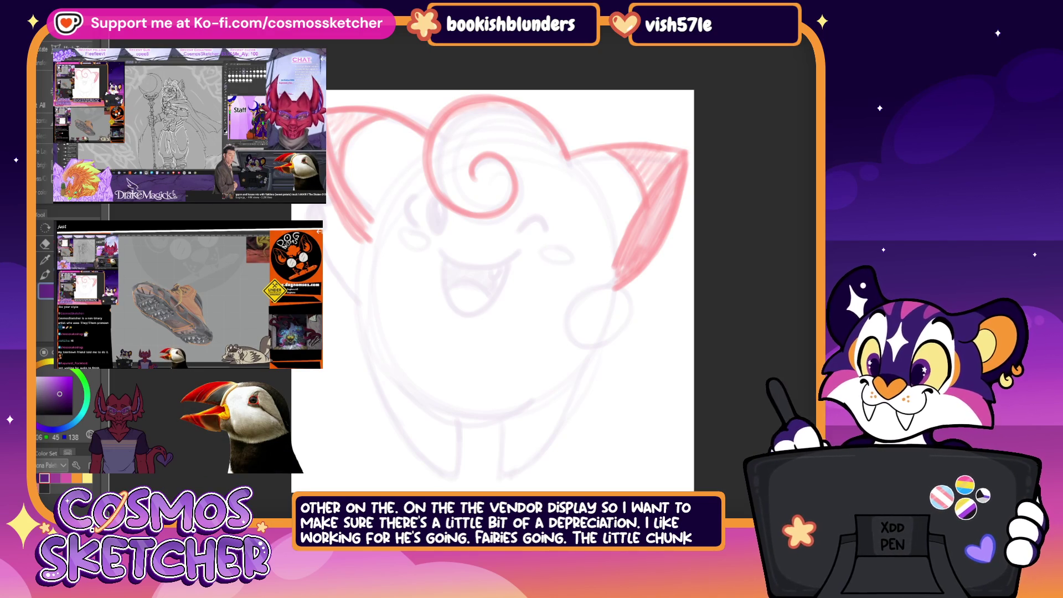
Step: Switch the drawing colour back to red after shading the right ear
{"action": "key", "text": "x"}
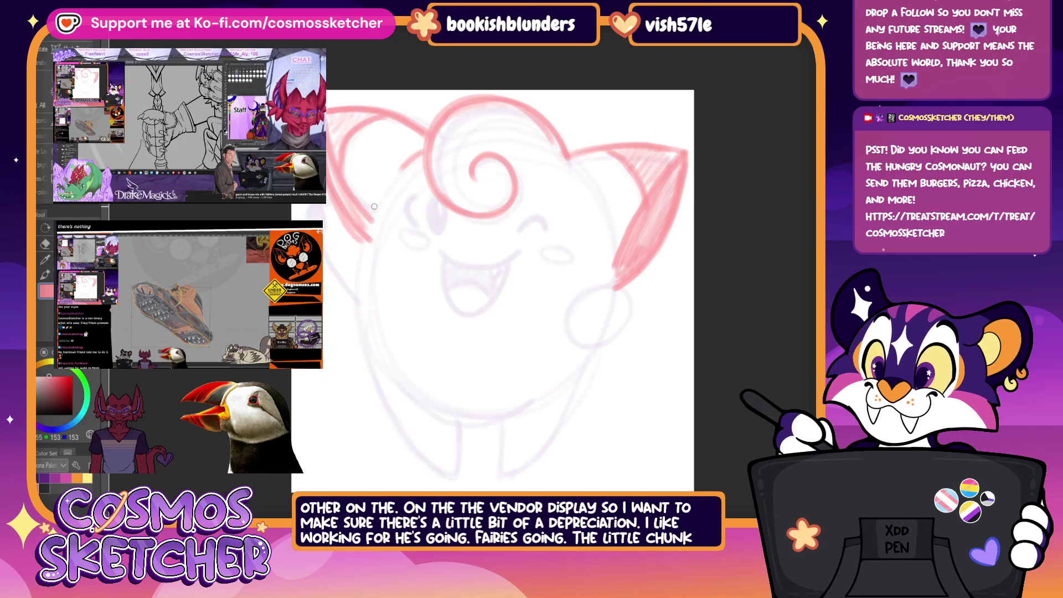
Step: Outline the left side of Clefairy's body down toward the feet in red
{"action": "left_click_drag", "start_coordinate": [370, 209], "coordinate": [376, 374]}
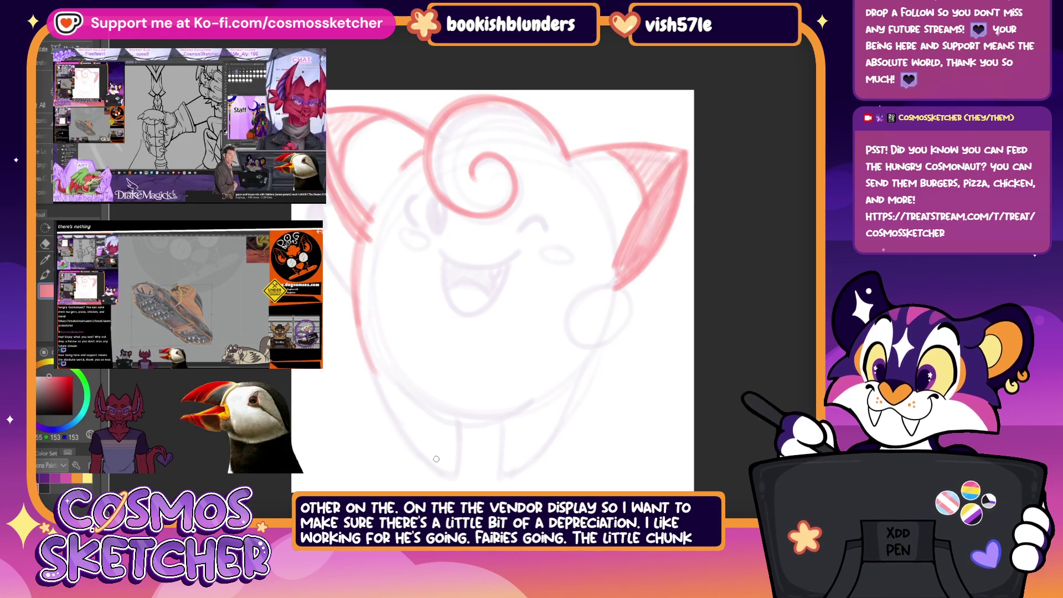
{"action": "left_click_drag", "start_coordinate": [358, 266], "coordinate": [356, 341]}
{"action": "mouse_move", "coordinate": [356, 243]}
{"action": "left_mouse_down"}
{"action": "mouse_move", "coordinate": [358, 326]}
{"action": "mouse_move", "coordinate": [442, 473]}
{"action": "mouse_move", "coordinate": [362, 370]}
{"action": "mouse_move", "coordinate": [353, 237]}
{"action": "left_mouse_up"}
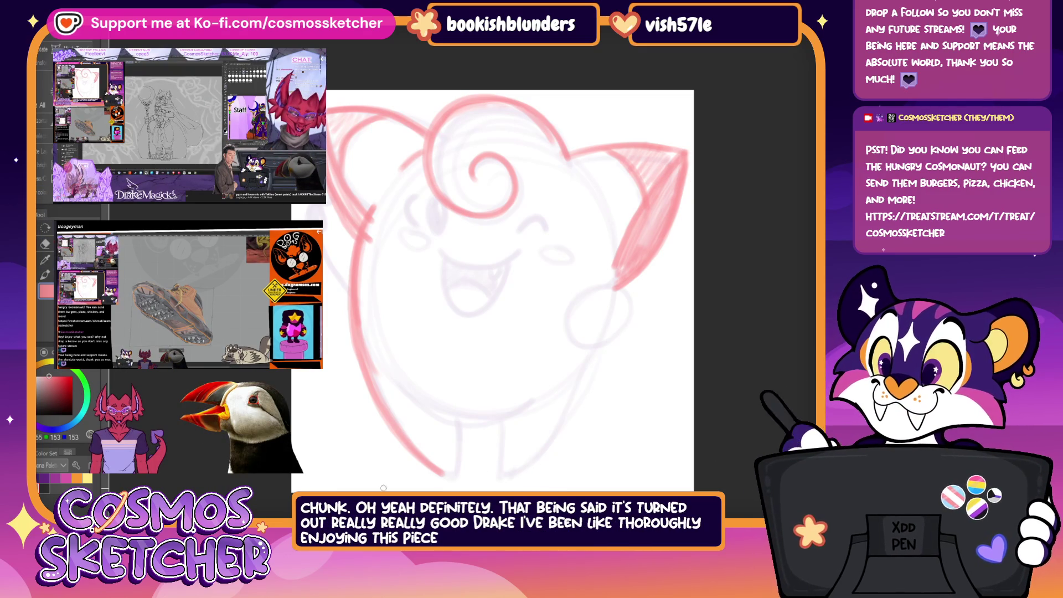
Step: Trace and thicken the right side of the body, rotating the canvas for a better angle
{"action": "mouse_move", "coordinate": [614, 229]}
{"action": "left_mouse_down"}
{"action": "mouse_move", "coordinate": [619, 256]}
{"action": "mouse_move", "coordinate": [564, 438]}
{"action": "left_mouse_up"}
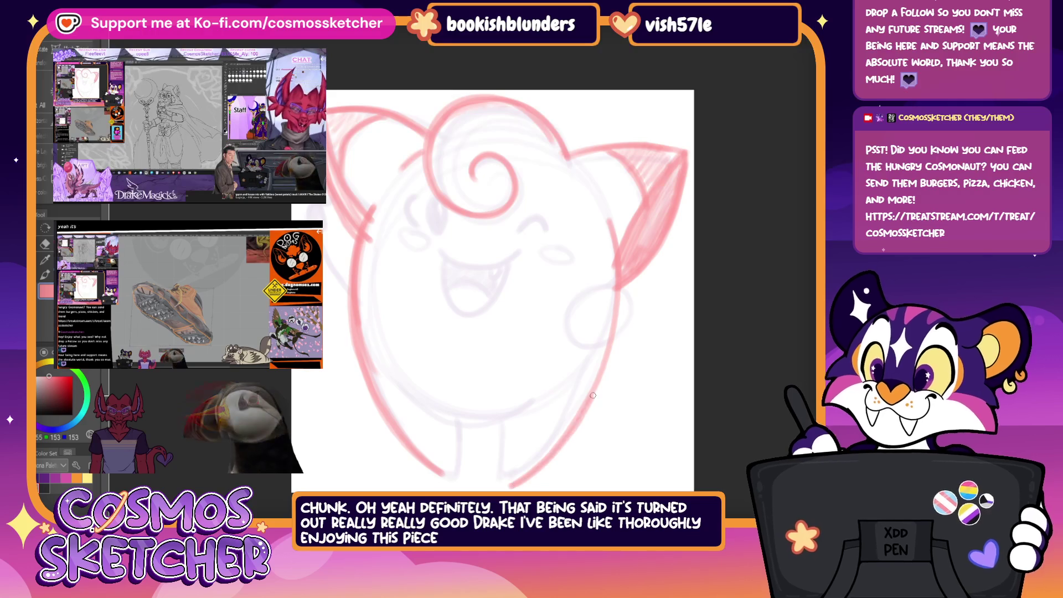
{"action": "mouse_move", "coordinate": [594, 385]}
{"action": "left_mouse_down"}
{"action": "mouse_move", "coordinate": [538, 456]}
{"action": "mouse_move", "coordinate": [499, 483]}
{"action": "left_mouse_up"}
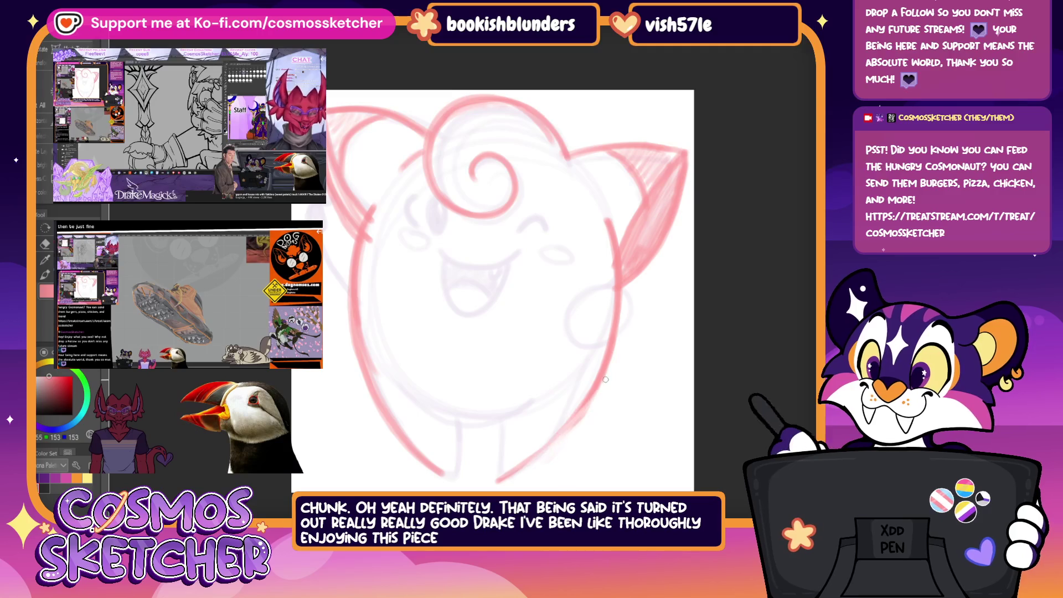
{"action": "mouse_move", "coordinate": [605, 395]}
{"action": "left_mouse_down"}
{"action": "mouse_move", "coordinate": [669, 422]}
{"action": "mouse_move", "coordinate": [631, 466]}
{"action": "left_mouse_up"}
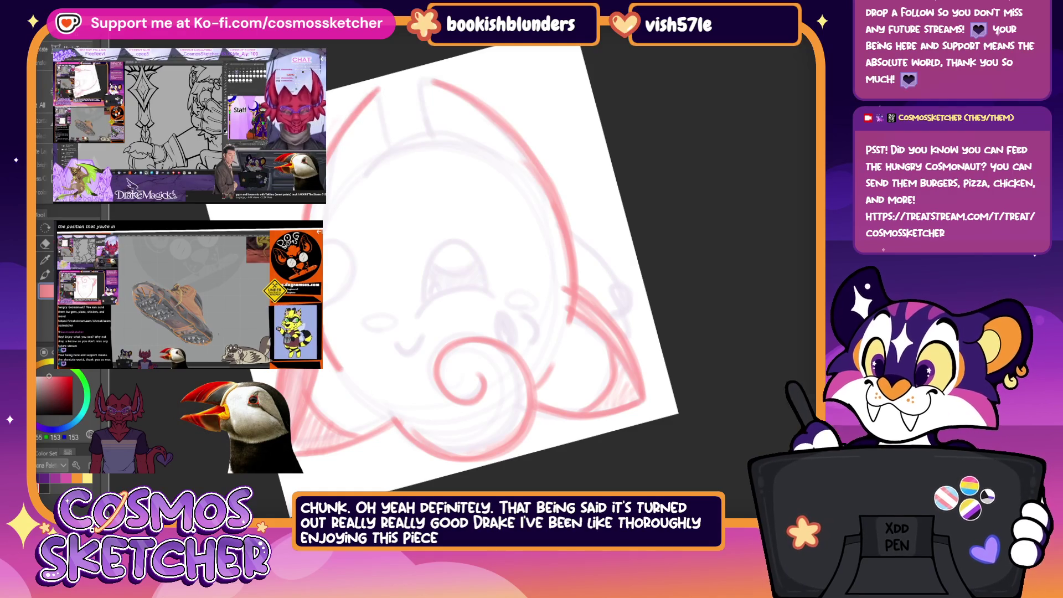
{"action": "key", "text": "ctrl+0"}
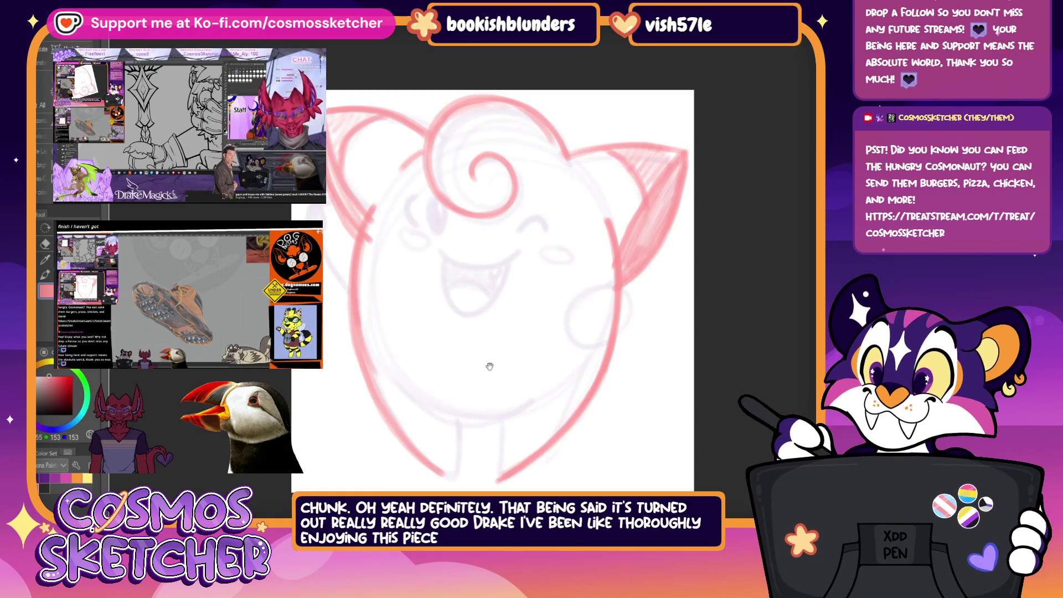
{"action": "scroll", "coordinate": [486, 356], "scroll_direction": "up", "scroll_amount": 3}
{"action": "left_click_drag", "start_coordinate": [493, 340], "coordinate": [479, 321]}
{"action": "scroll", "coordinate": [478, 322], "scroll_direction": "down", "scroll_amount": 1}
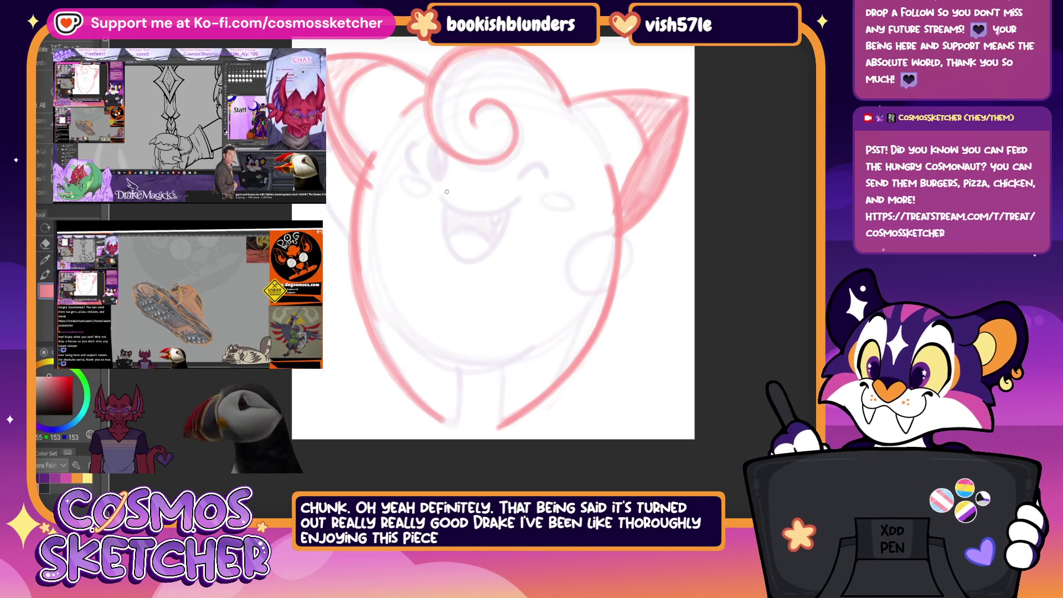
Step: Redraw the smiling mouth's upper and lower curves in red and shade its inside
{"action": "mouse_move", "coordinate": [434, 194]}
{"action": "left_mouse_down"}
{"action": "mouse_move", "coordinate": [487, 213]}
{"action": "mouse_move", "coordinate": [517, 195]}
{"action": "left_mouse_up"}
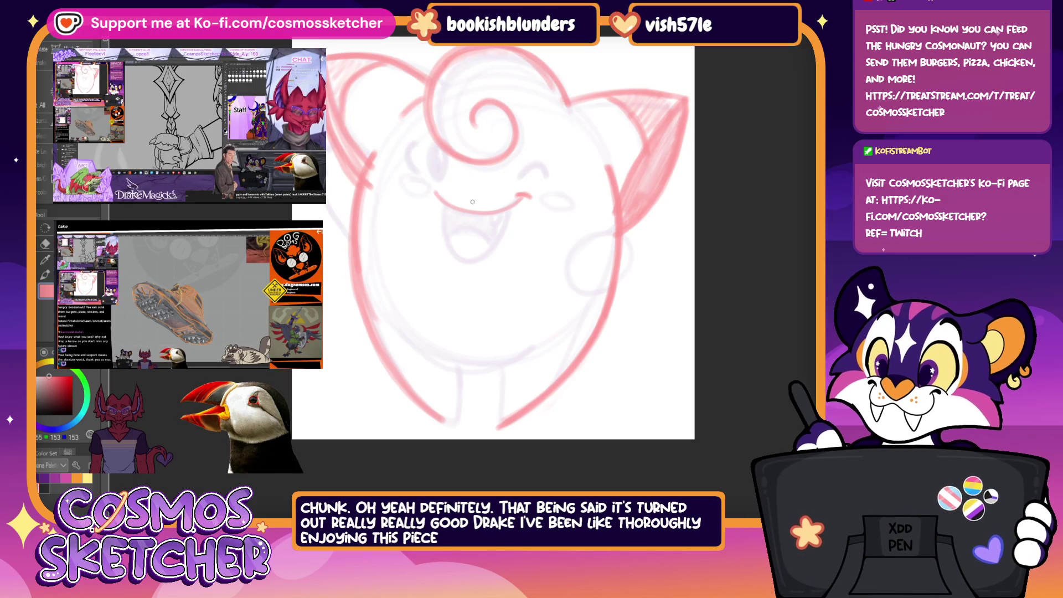
{"action": "mouse_move", "coordinate": [439, 207]}
{"action": "left_mouse_down"}
{"action": "mouse_move", "coordinate": [492, 253]}
{"action": "mouse_move", "coordinate": [513, 210]}
{"action": "left_mouse_up"}
{"action": "mouse_move", "coordinate": [439, 200]}
{"action": "left_mouse_down"}
{"action": "mouse_move", "coordinate": [446, 244]}
{"action": "mouse_move", "coordinate": [486, 258]}
{"action": "left_mouse_up"}
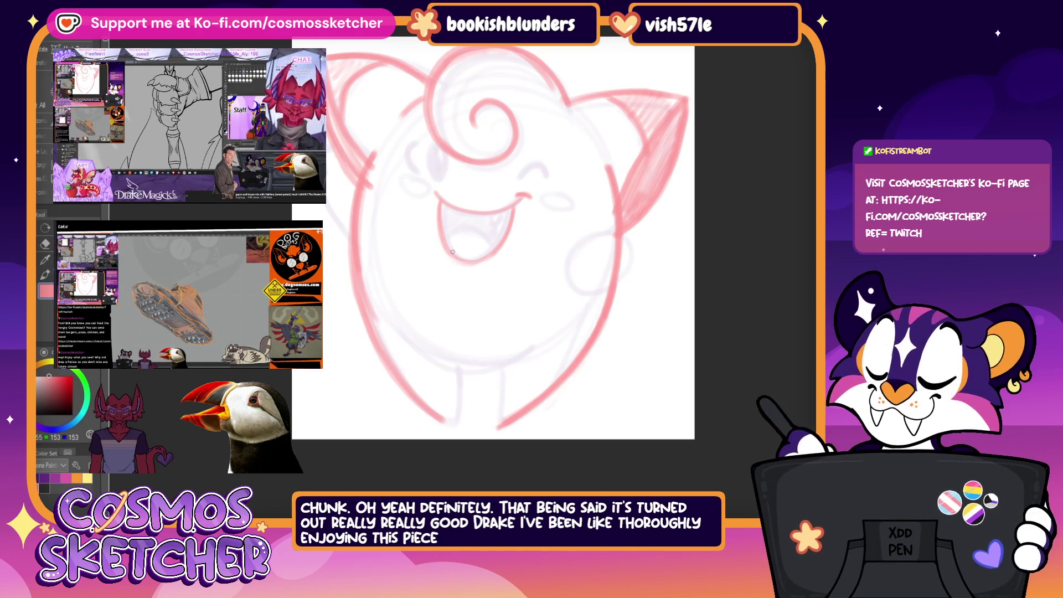
{"action": "mouse_move", "coordinate": [455, 234]}
{"action": "left_mouse_down"}
{"action": "mouse_move", "coordinate": [500, 247]}
{"action": "mouse_move", "coordinate": [498, 225]}
{"action": "mouse_move", "coordinate": [483, 215]}
{"action": "left_mouse_up"}
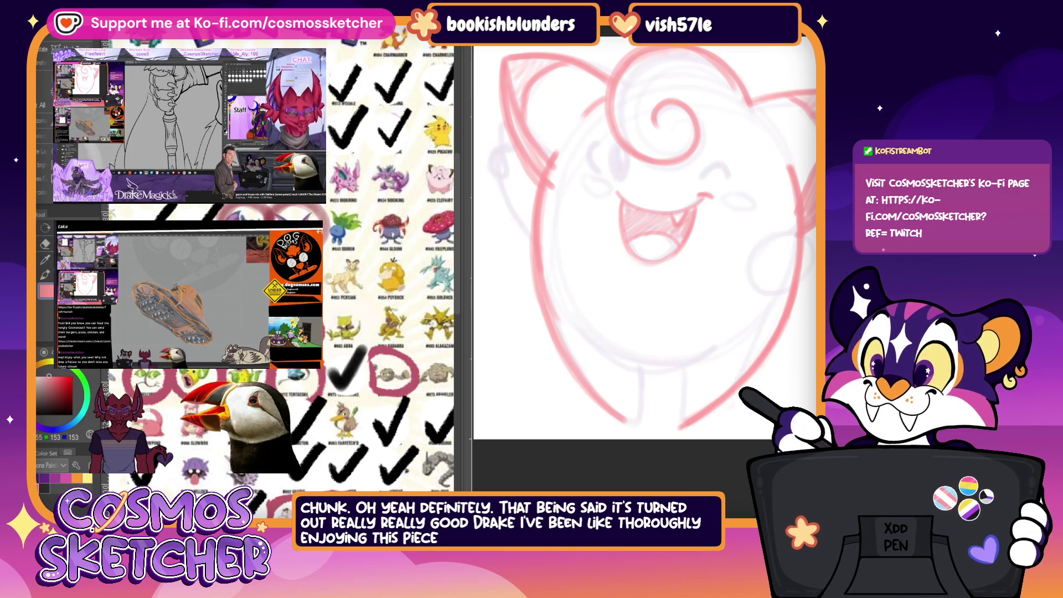
{"action": "scroll", "coordinate": [391, 249], "scroll_direction": "right", "scroll_amount": 3}
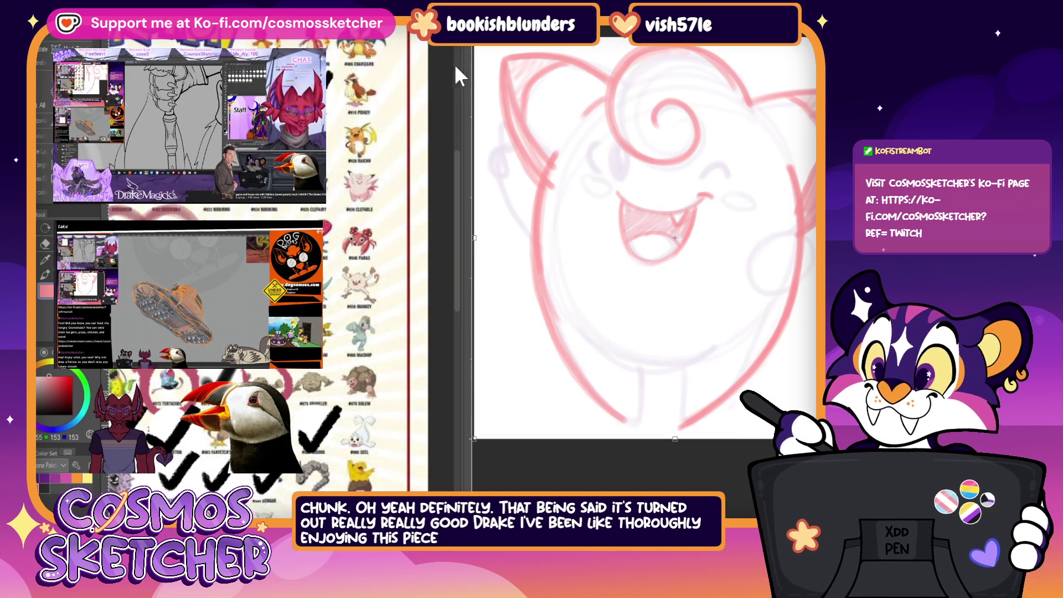
Step: Narrow the Pokémon reference sheet and re-centre the Clefairy sketch in view
{"action": "left_click_drag", "start_coordinate": [455, 77], "coordinate": [287, 77]}
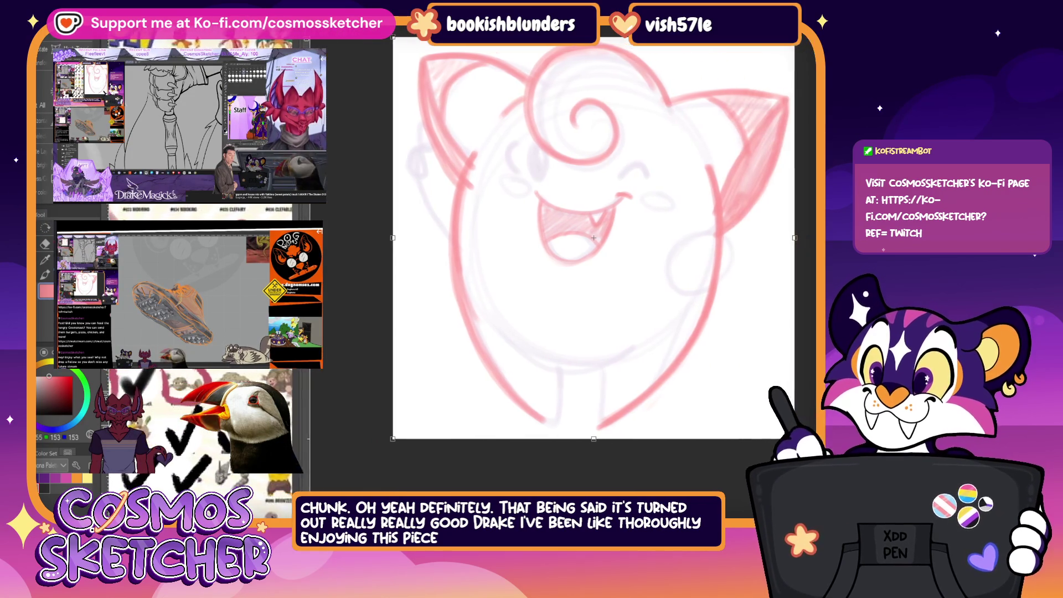
{"action": "left_click_drag", "start_coordinate": [666, 128], "coordinate": [659, 128]}
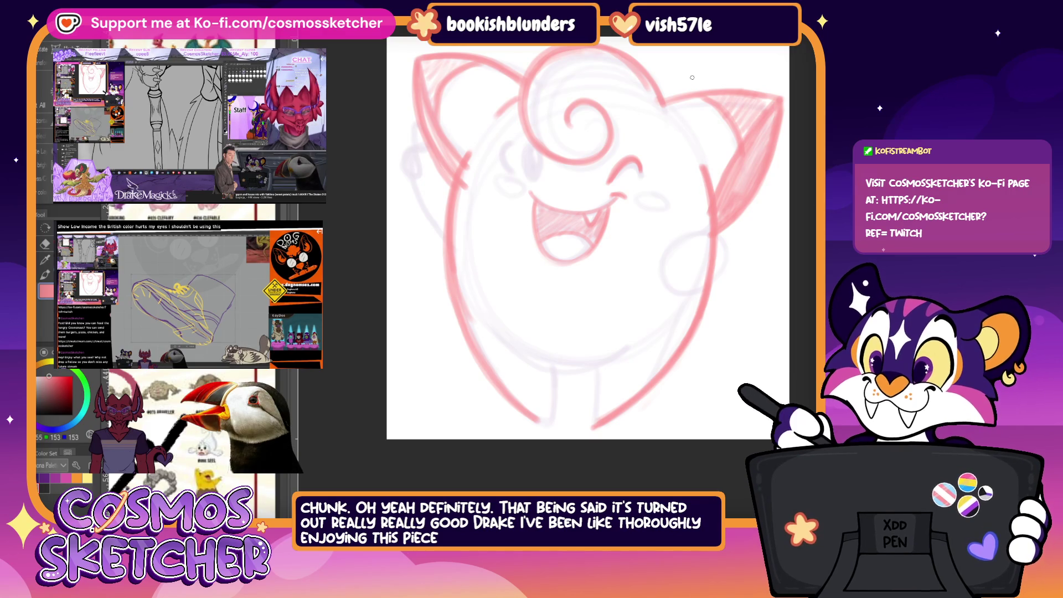
Step: Add blush ovals to both cheeks, then undo to keep them light pink
{"action": "mouse_move", "coordinate": [669, 187]}
{"action": "left_mouse_down"}
{"action": "mouse_move", "coordinate": [633, 193]}
{"action": "mouse_move", "coordinate": [666, 185]}
{"action": "mouse_move", "coordinate": [653, 194]}
{"action": "left_mouse_up"}
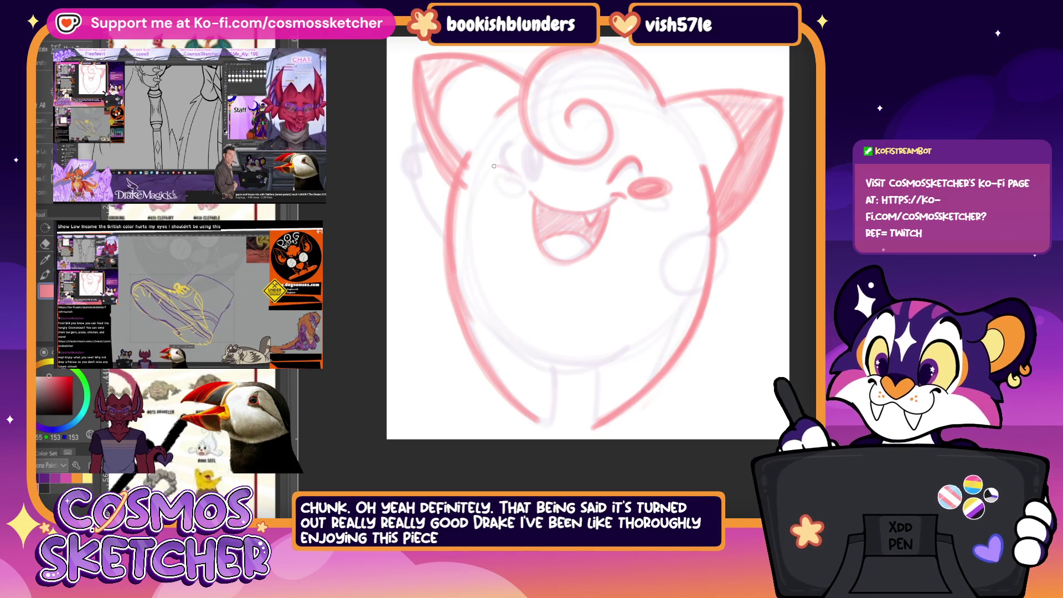
{"action": "mouse_move", "coordinate": [504, 188]}
{"action": "left_mouse_down"}
{"action": "mouse_move", "coordinate": [486, 173]}
{"action": "mouse_move", "coordinate": [517, 171]}
{"action": "mouse_move", "coordinate": [499, 175]}
{"action": "left_mouse_up"}
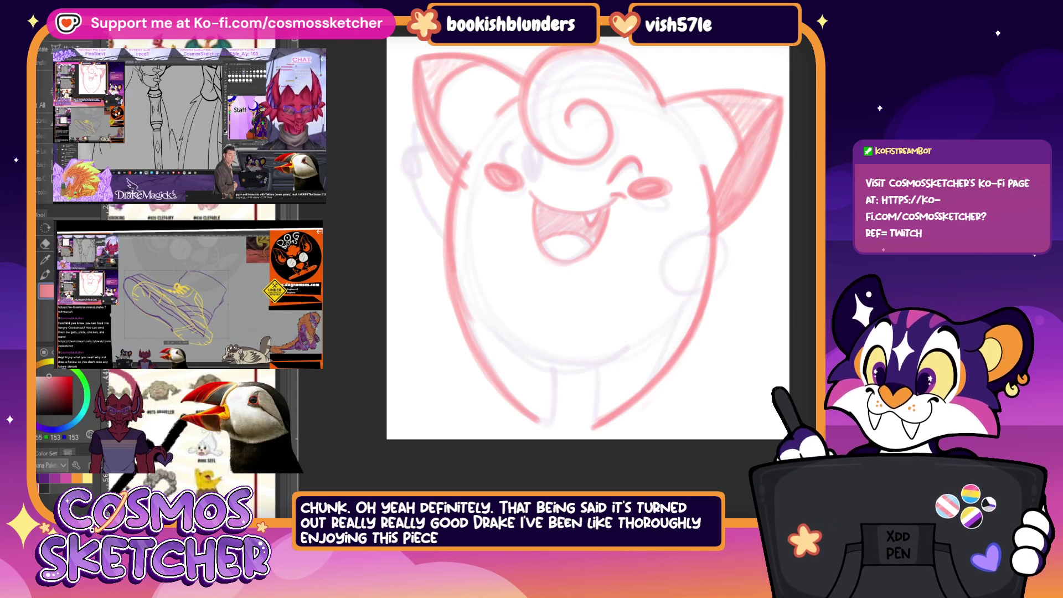
{"action": "key", "text": "ctrl+z"}
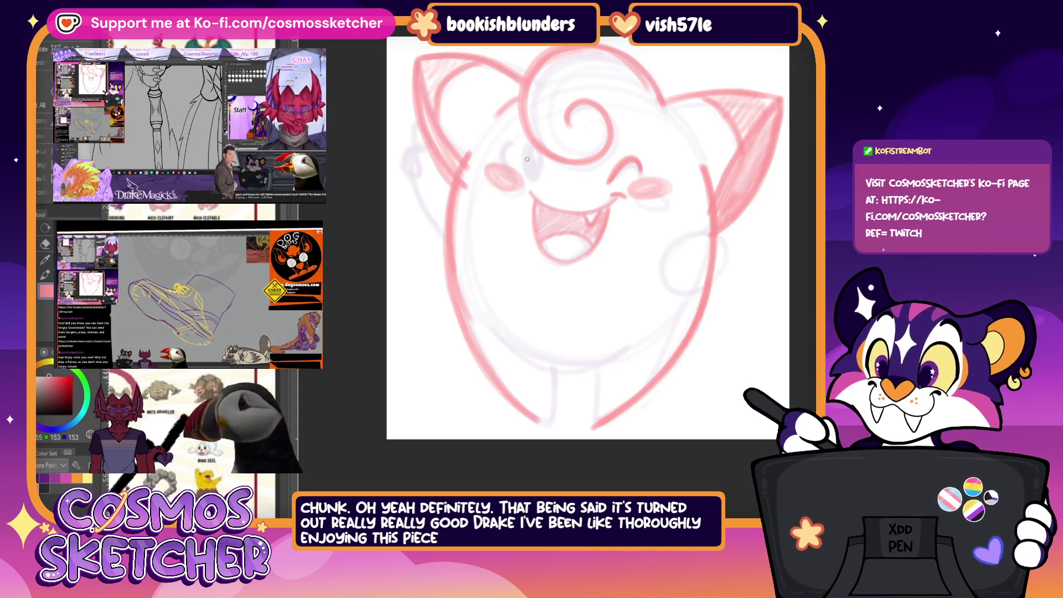
Step: Draw and darken the open left eye in red
{"action": "left_click_drag", "start_coordinate": [522, 166], "coordinate": [524, 143]}
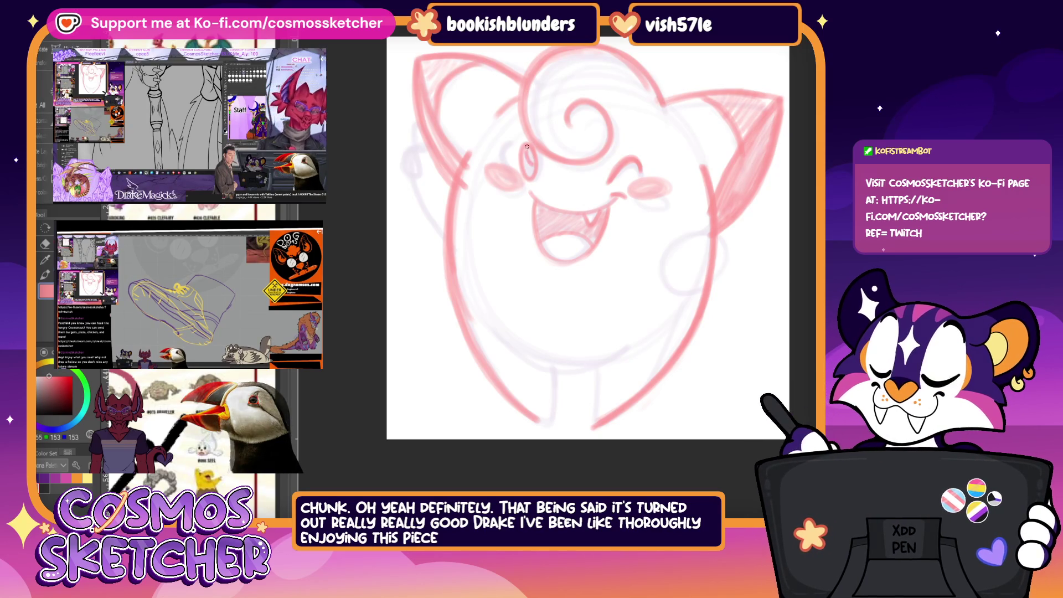
{"action": "left_click_drag", "start_coordinate": [525, 156], "coordinate": [531, 171]}
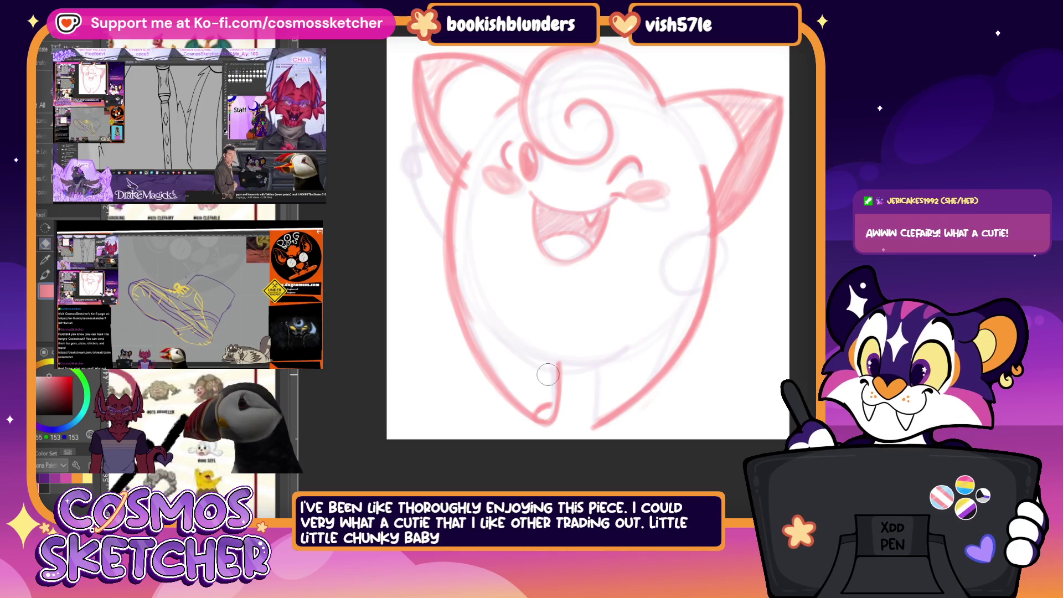
{"action": "left_click_drag", "start_coordinate": [542, 371], "coordinate": [405, 313]}
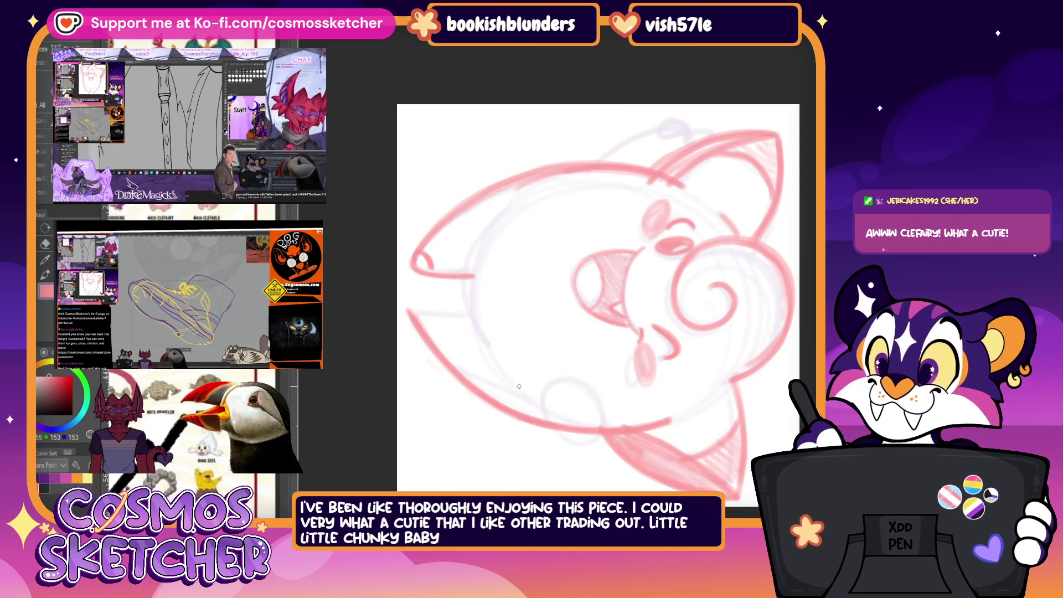
Step: Outline the inner face curve and rounded lower belly in red, then reset the view upright and zoom in
{"action": "left_click_drag", "start_coordinate": [543, 199], "coordinate": [472, 259]}
{"action": "left_click_drag", "start_coordinate": [467, 299], "coordinate": [508, 385]}
{"action": "mouse_move", "coordinate": [475, 336]}
{"action": "left_mouse_down"}
{"action": "mouse_move", "coordinate": [517, 392]}
{"action": "mouse_move", "coordinate": [470, 281]}
{"action": "left_mouse_up"}
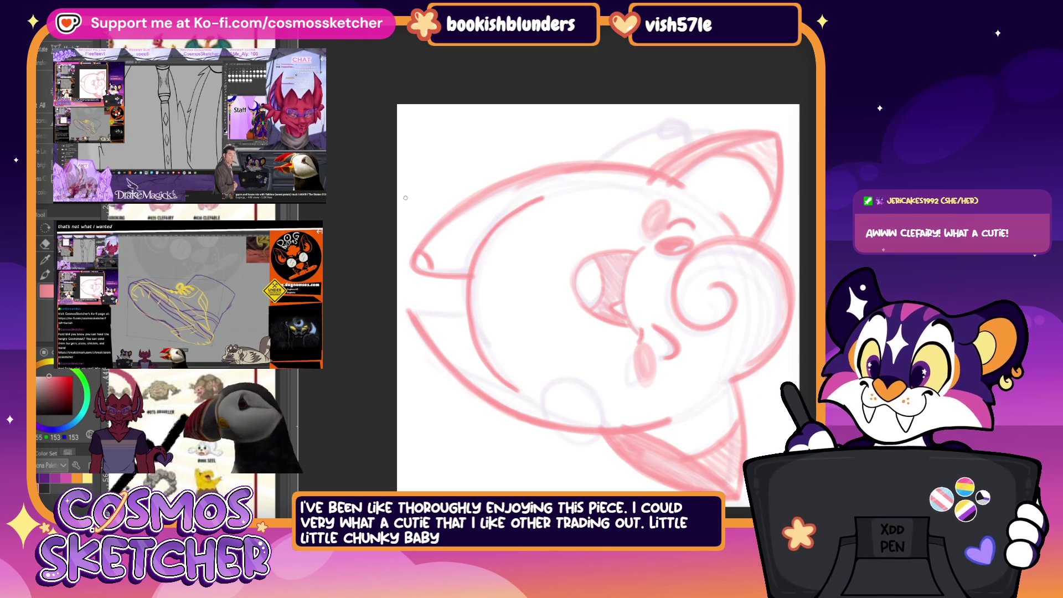
{"action": "key", "text": "ctrl+0"}
{"action": "key", "text": "ctrl+plus"}
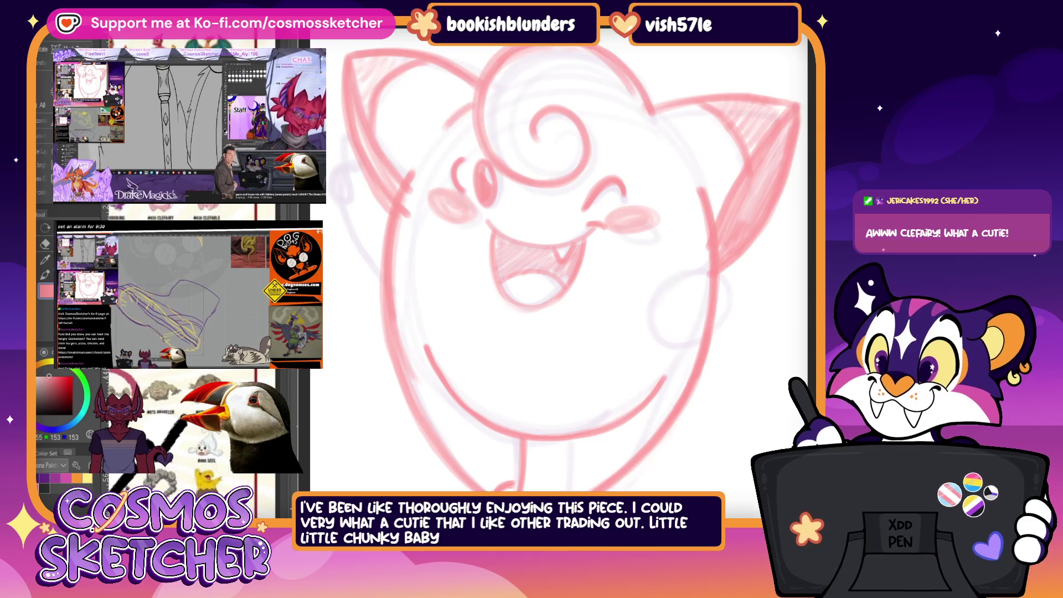
Step: Draw a leg line at the bottom, undo it and redraw the leg
{"action": "mouse_move", "coordinate": [553, 441]}
{"action": "left_mouse_down"}
{"action": "mouse_move", "coordinate": [554, 490]}
{"action": "mouse_move", "coordinate": [584, 488]}
{"action": "left_mouse_up"}
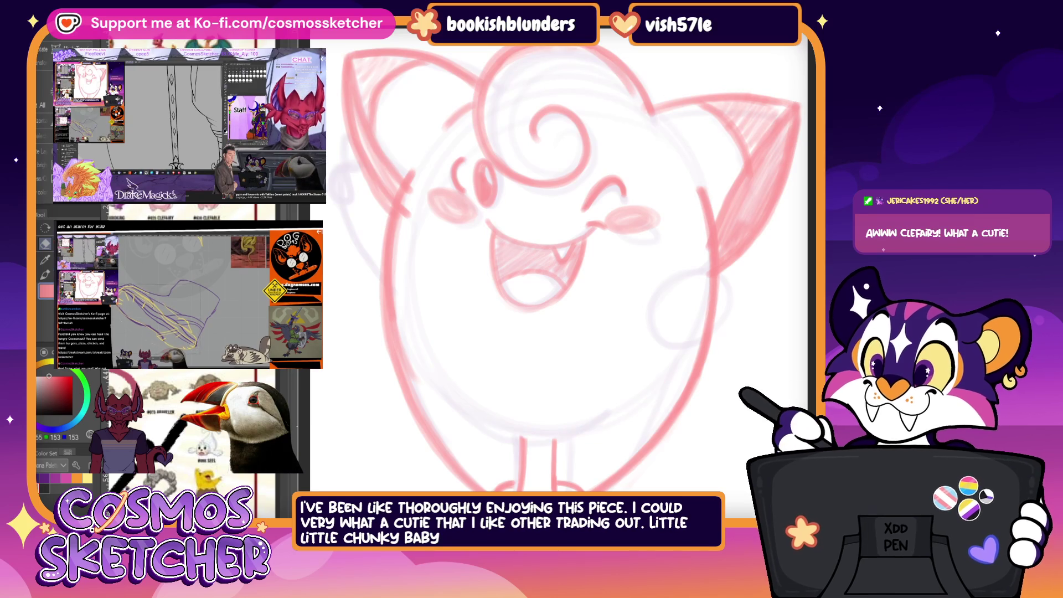
{"action": "key", "text": "ctrl+z"}
{"action": "left_click_drag", "start_coordinate": [518, 439], "coordinate": [515, 490]}
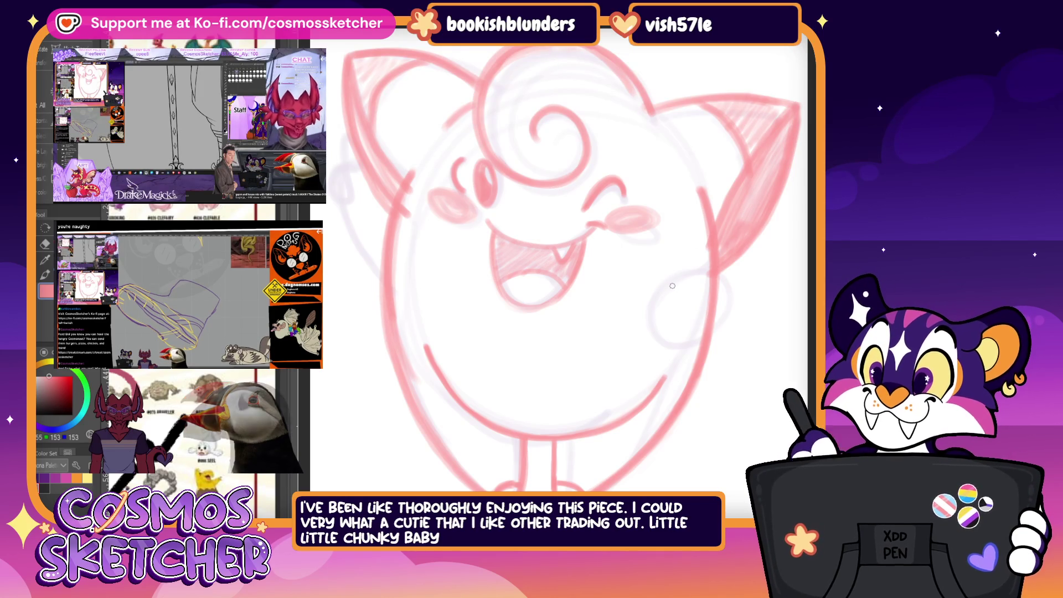
Step: Sketch and darken the arm arc with a hand on the right side, then undo it
{"action": "left_click_drag", "start_coordinate": [669, 281], "coordinate": [623, 340]}
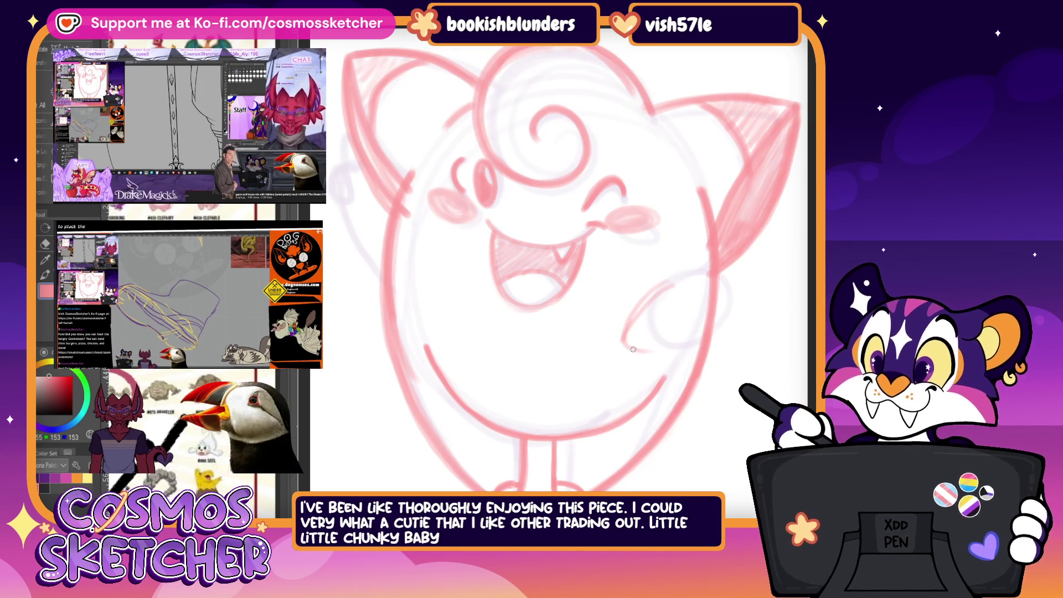
{"action": "left_click_drag", "start_coordinate": [670, 275], "coordinate": [624, 351]}
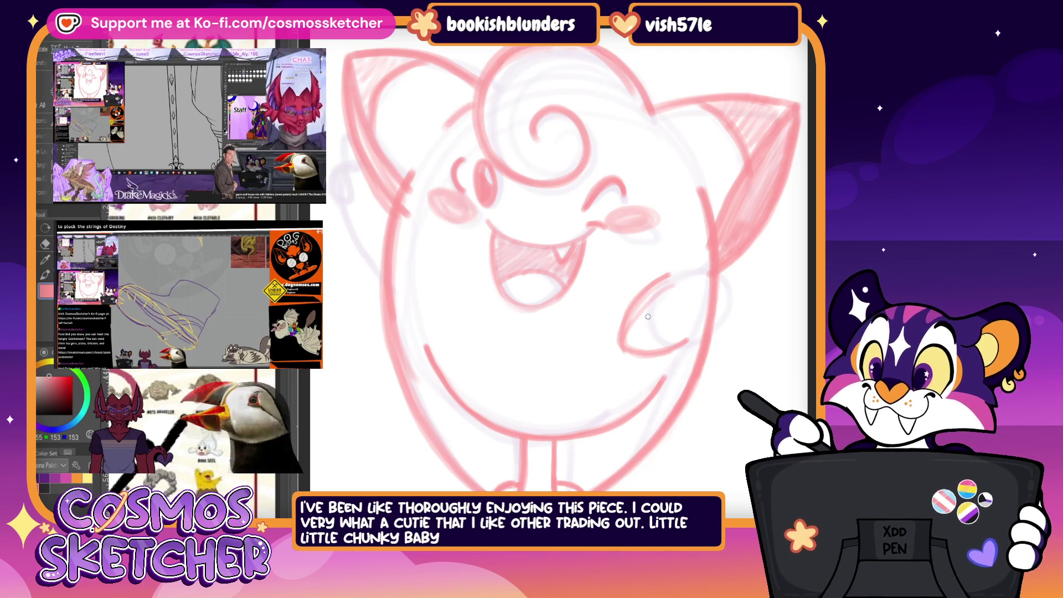
{"action": "mouse_move", "coordinate": [622, 326]}
{"action": "left_mouse_down"}
{"action": "mouse_move", "coordinate": [604, 352]}
{"action": "mouse_move", "coordinate": [651, 362]}
{"action": "mouse_move", "coordinate": [606, 355]}
{"action": "left_mouse_up"}
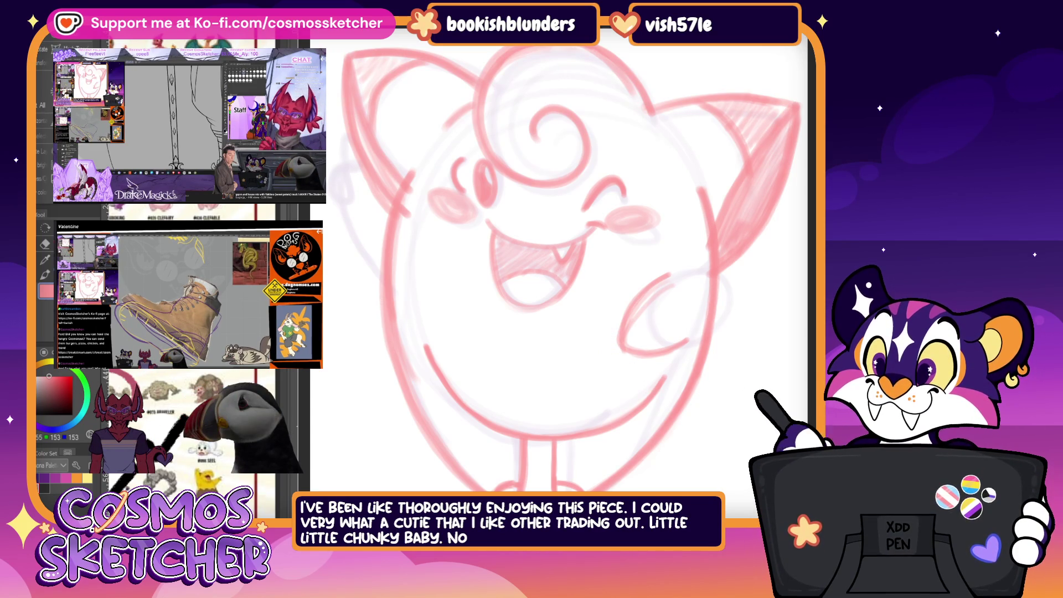
{"action": "key", "text": "ctrl+z"}
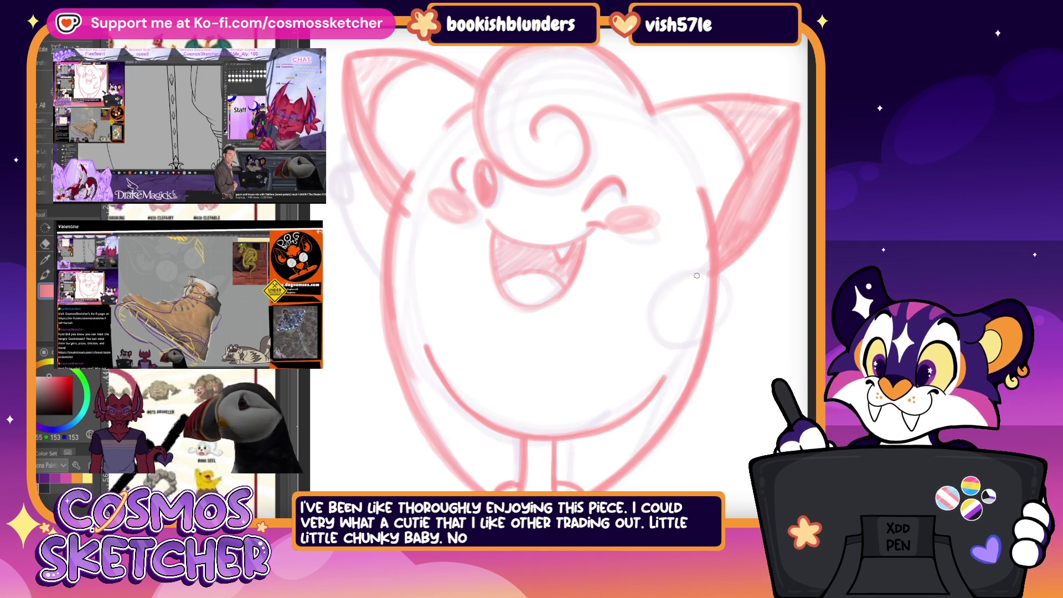
Step: Redraw the right arm curve in red, leading into the small hand
{"action": "left_click_drag", "start_coordinate": [642, 296], "coordinate": [632, 349]}
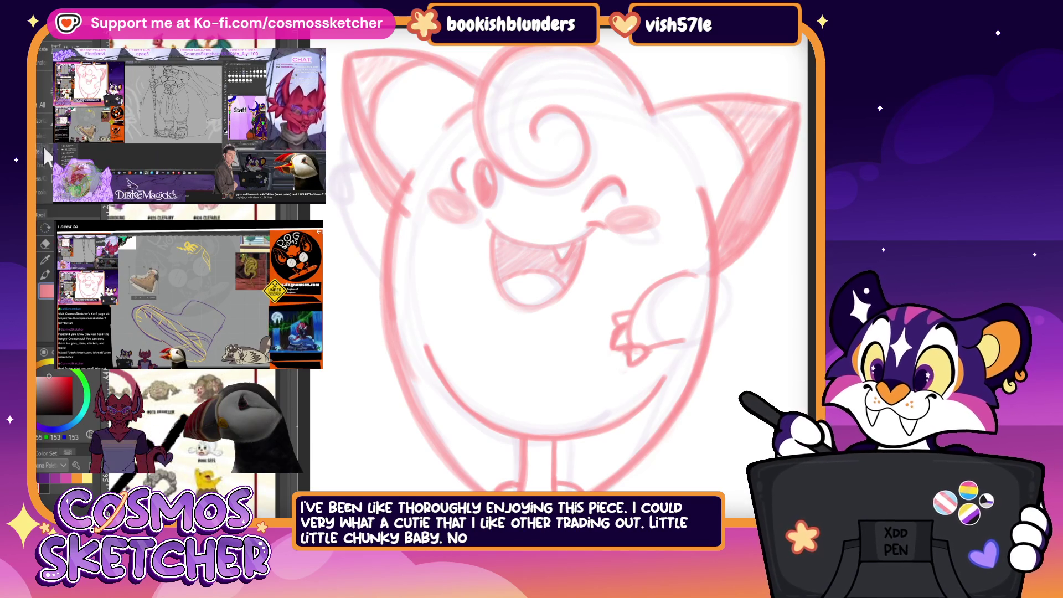
Step: Move and rotate the hand with transform, cancel it, then undo the red left ear strokes
{"action": "key", "text": "ctrl+t"}
{"action": "left_click_drag", "start_coordinate": [671, 353], "coordinate": [746, 357]}
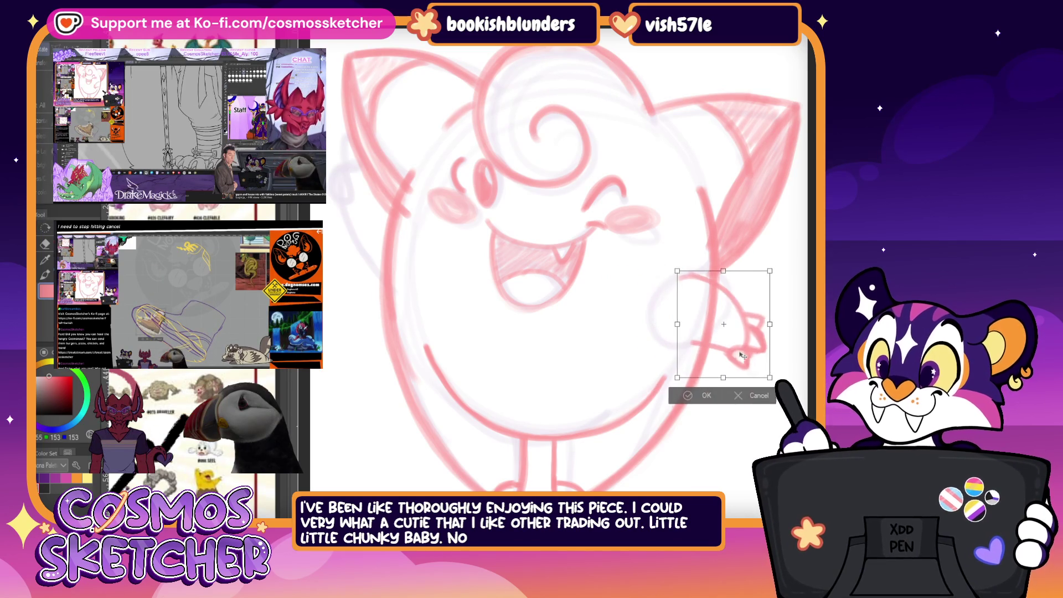
{"action": "left_click_drag", "start_coordinate": [781, 324], "coordinate": [782, 355]}
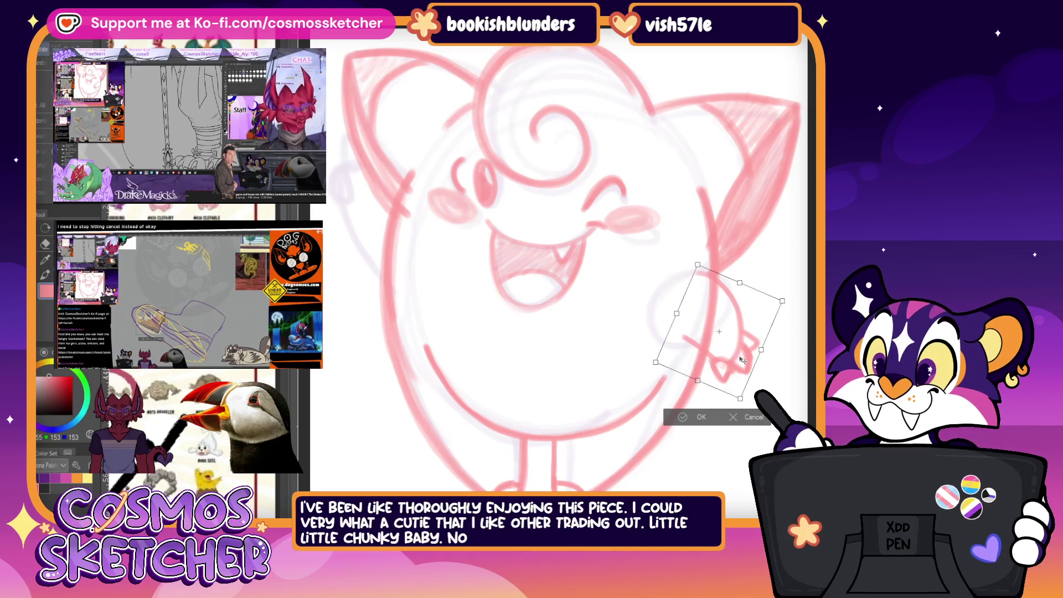
{"action": "left_click", "coordinate": [701, 417]}
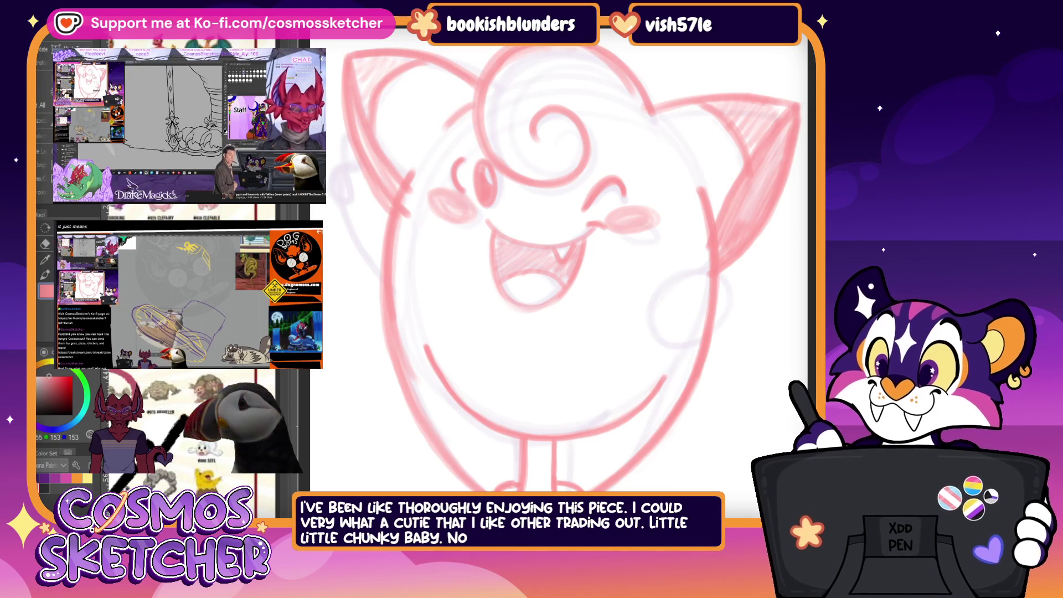
{"action": "key", "text": "ctrl+z"}
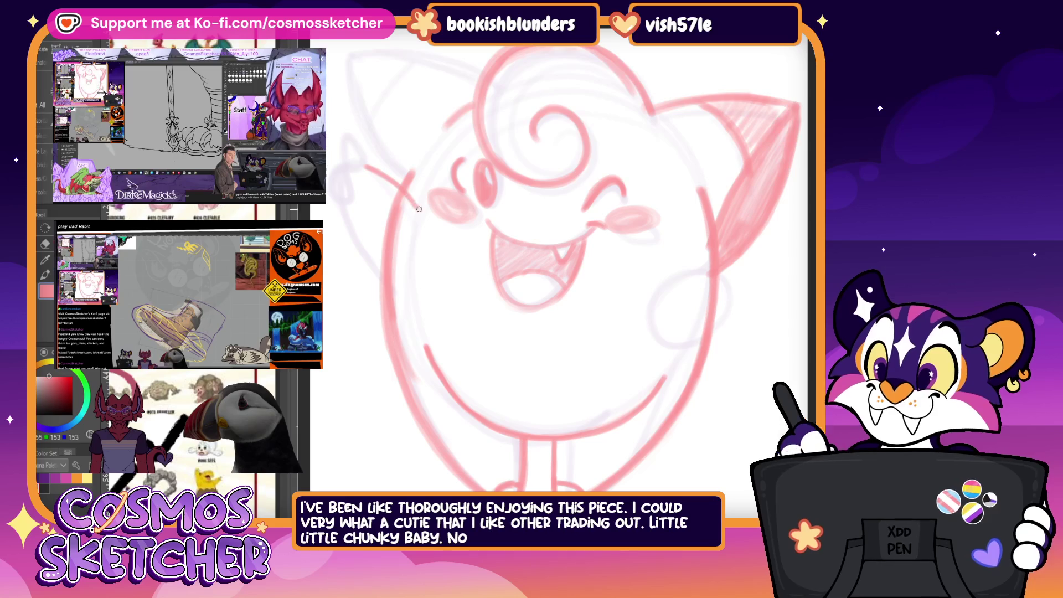
Step: Sketch the raised waving arm on the left and the left ear stroke, then zoom out to the whole drawing
{"action": "left_click_drag", "start_coordinate": [344, 203], "coordinate": [395, 298]}
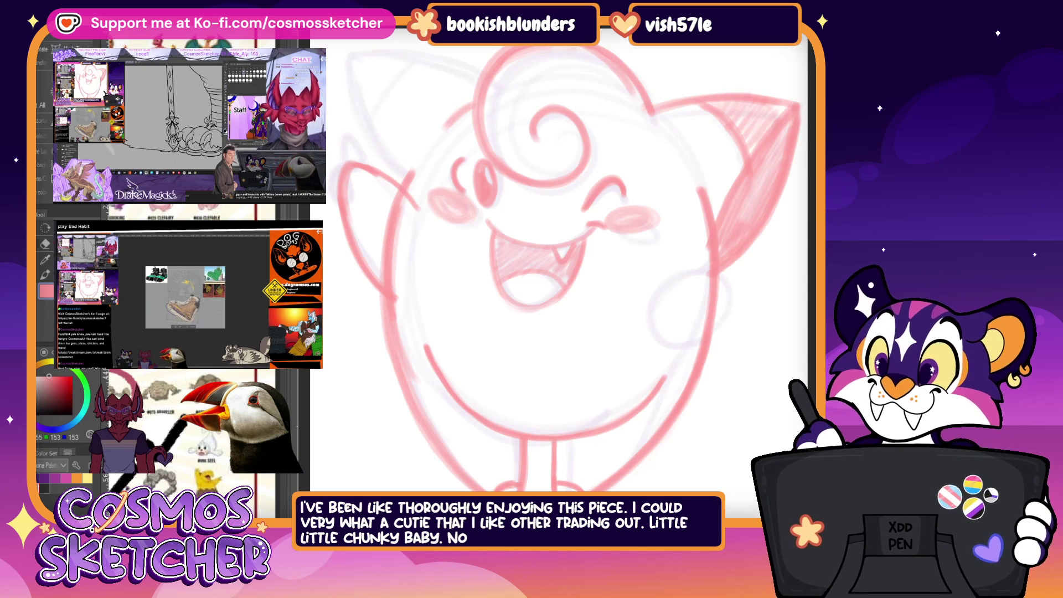
{"action": "left_click_drag", "start_coordinate": [335, 146], "coordinate": [367, 166]}
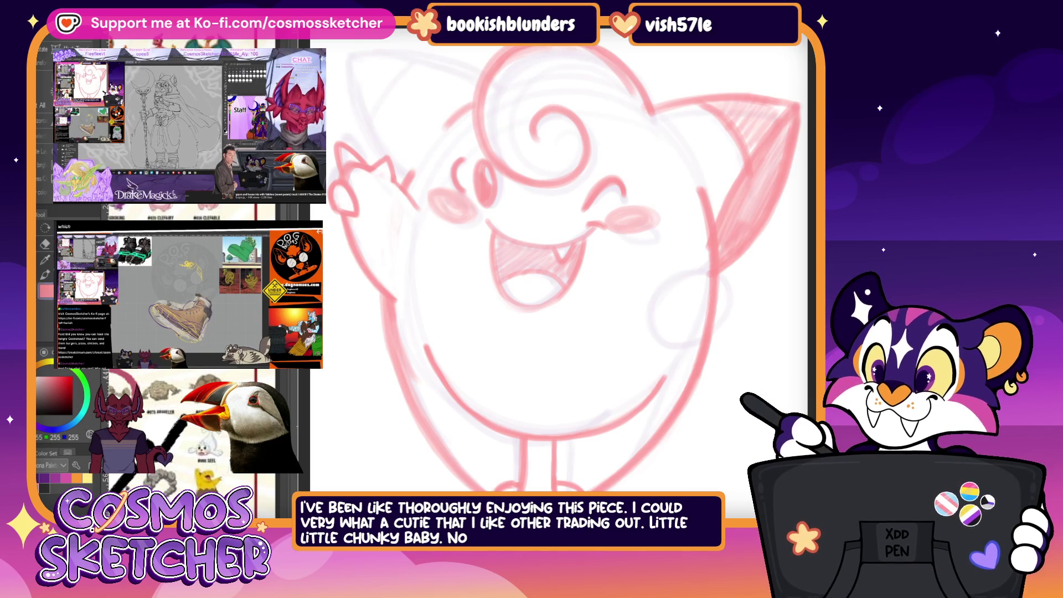
{"action": "key", "text": "ctrl+minus"}
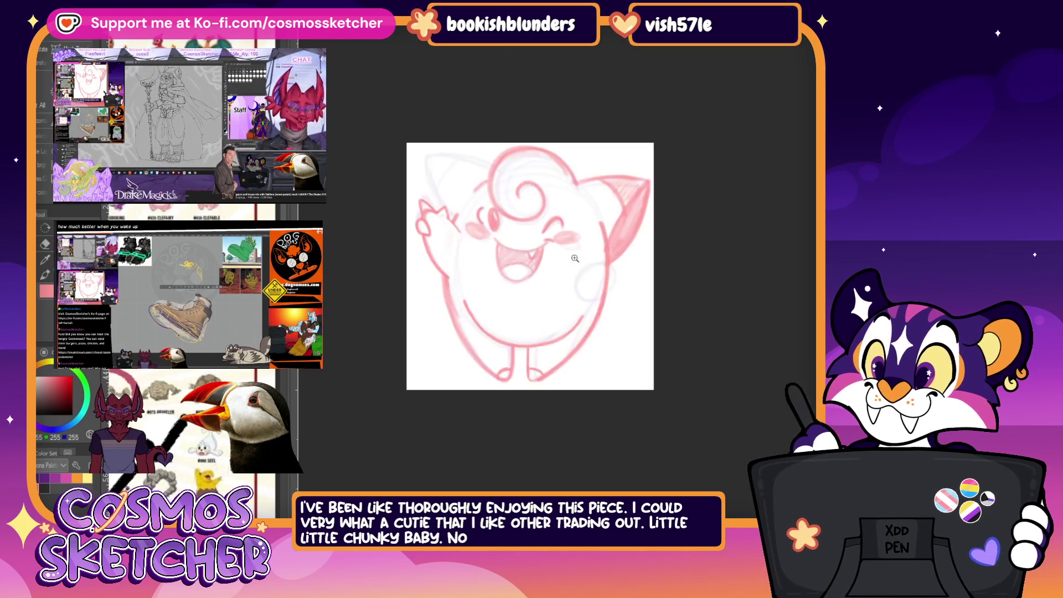
Step: Outline the top-left ear in red and reinforce the waving arm's edge line
{"action": "left_click", "coordinate": [515, 225]}
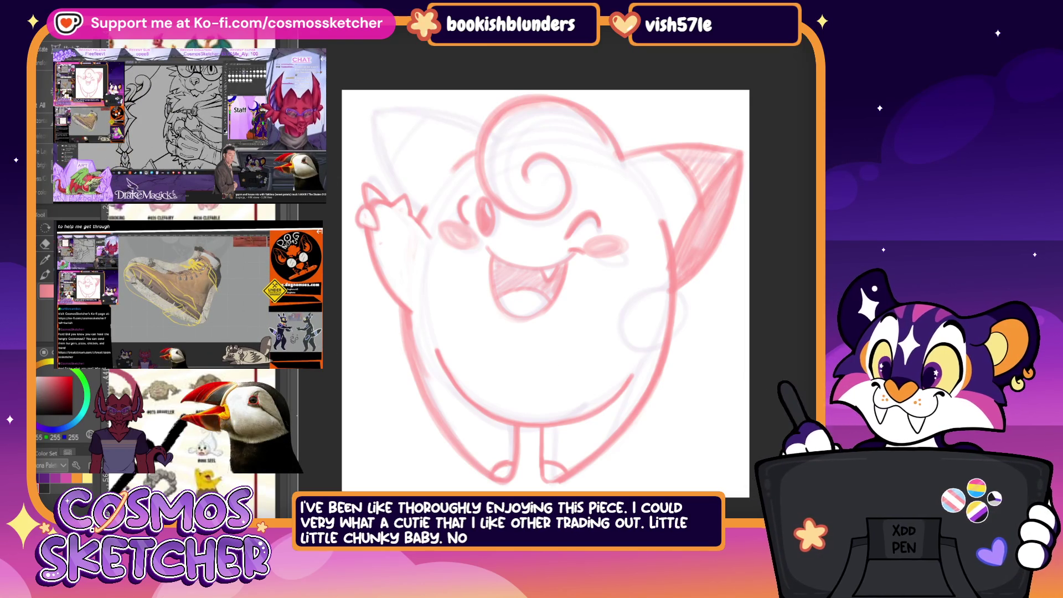
{"action": "left_click_drag", "start_coordinate": [397, 222], "coordinate": [480, 125]}
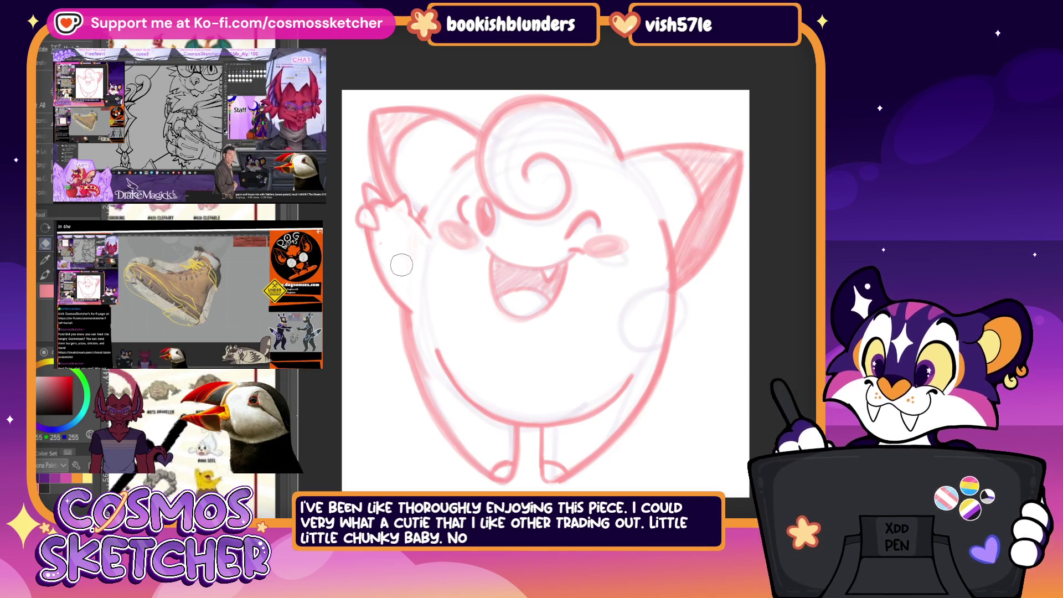
{"action": "left_click_drag", "start_coordinate": [391, 240], "coordinate": [415, 204]}
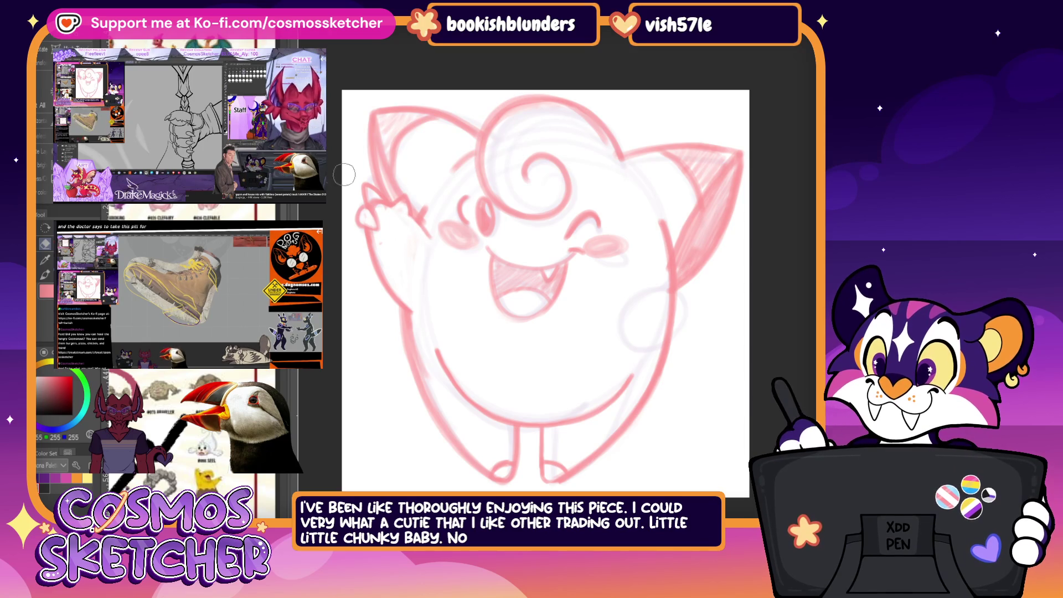
{"action": "scroll", "coordinate": [608, 367], "scroll_direction": "down", "scroll_amount": 1}
{"action": "scroll", "coordinate": [609, 366], "scroll_direction": "down", "scroll_amount": 1}
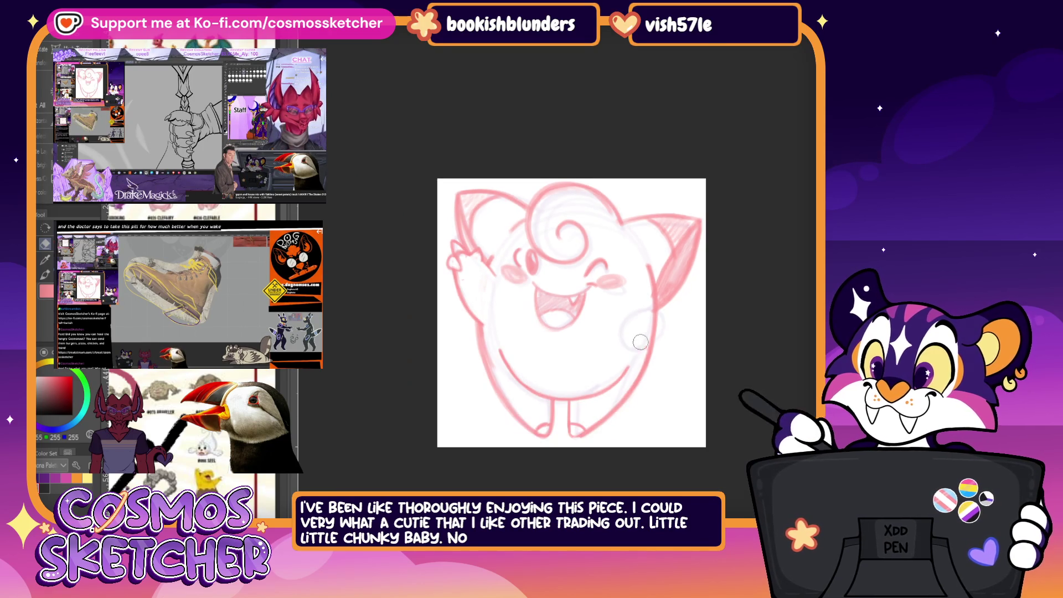
Step: Undo the right-arm stroke, move and angle the arm leftward, then redraw it against the body
{"action": "mouse_move", "coordinate": [608, 367]}
{"action": "left_mouse_down"}
{"action": "mouse_move", "coordinate": [640, 278]}
{"action": "mouse_move", "coordinate": [605, 339]}
{"action": "left_mouse_up"}
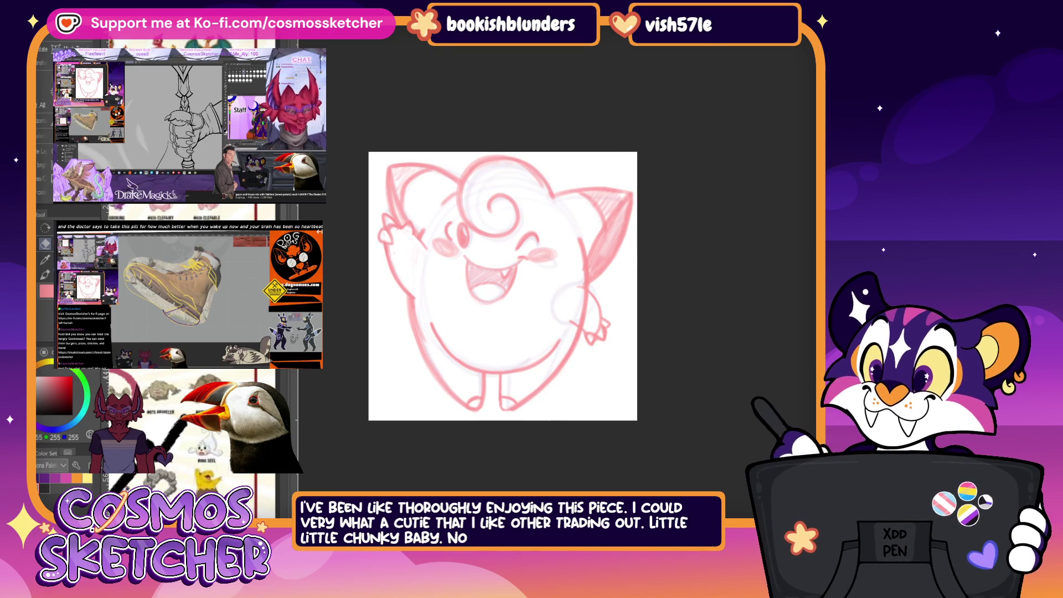
{"action": "key", "text": "ctrl+z"}
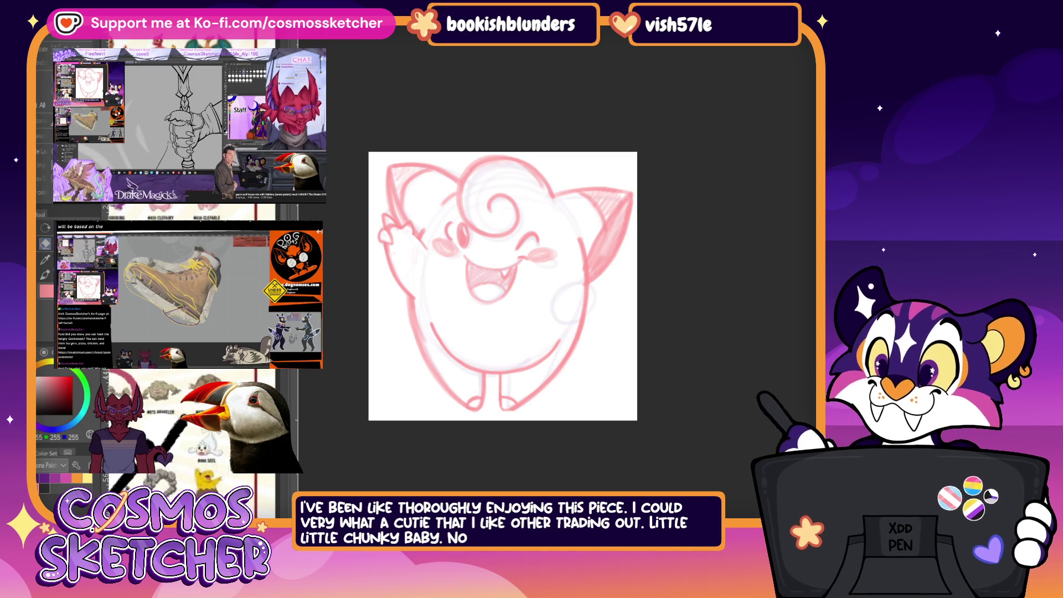
{"action": "key", "text": "ctrl+t"}
{"action": "left_click_drag", "start_coordinate": [590, 318], "coordinate": [540, 312]}
{"action": "left_click_drag", "start_coordinate": [573, 350], "coordinate": [589, 335]}
{"action": "left_click", "coordinate": [517, 370]}
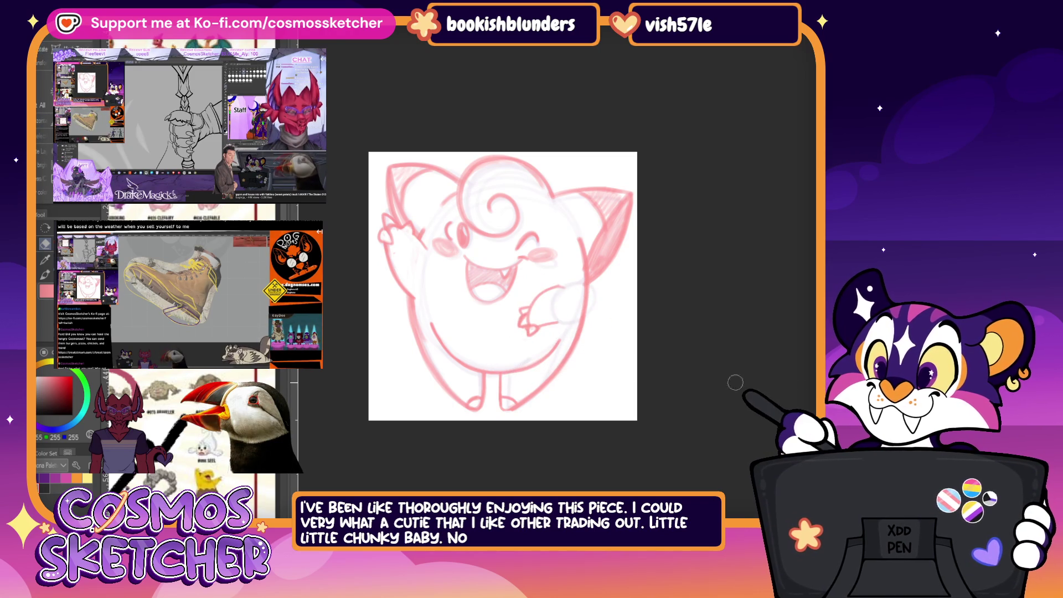
{"action": "left_click_drag", "start_coordinate": [552, 284], "coordinate": [572, 330]}
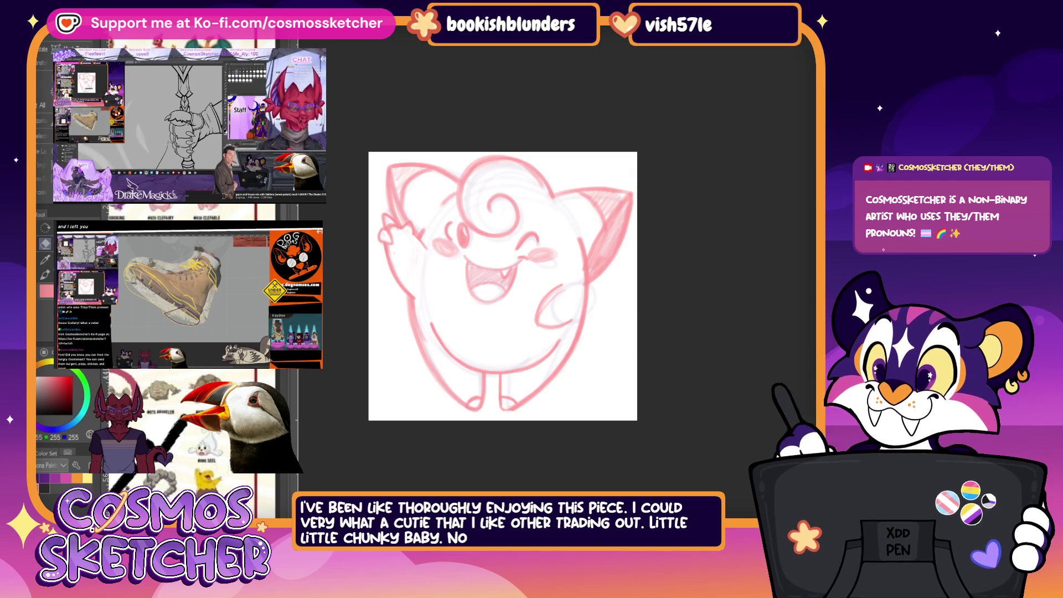
Step: Toggle the red line art against the rough, then begin tilting the whole drawing slightly clockwise
{"action": "key", "text": "Delete"}
{"action": "key", "text": "ctrl+z"}
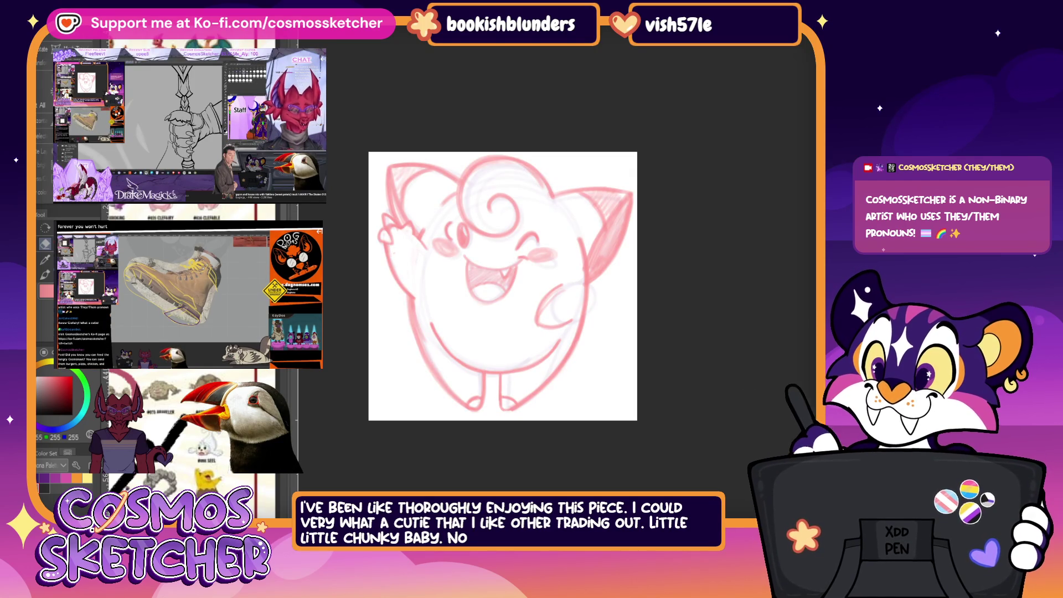
{"action": "key", "text": "Delete"}
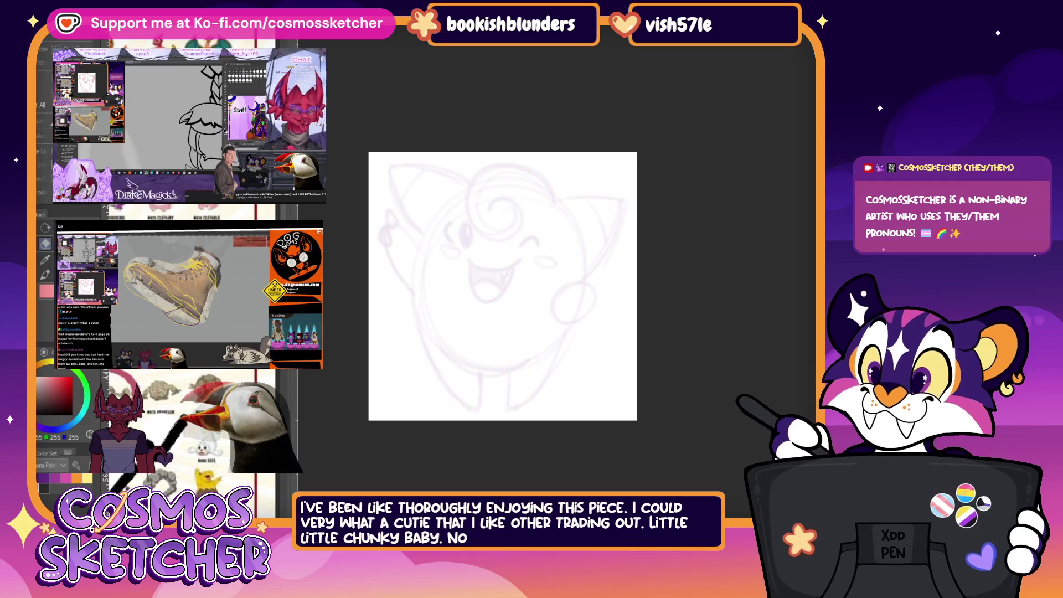
{"action": "key", "text": "ctrl+z"}
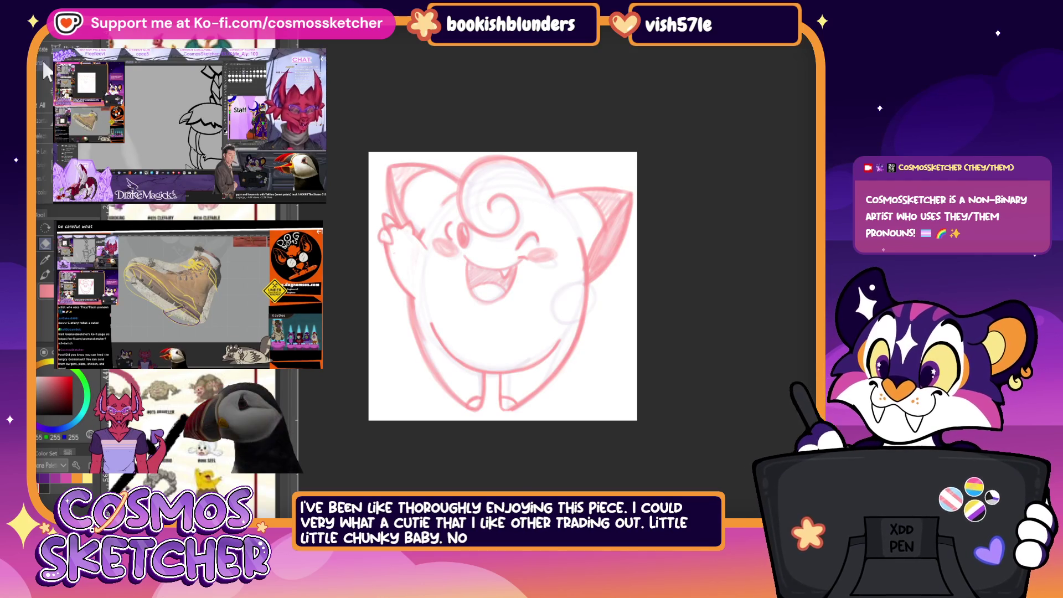
{"action": "key", "text": "ctrl+t"}
{"action": "left_click_drag", "start_coordinate": [693, 232], "coordinate": [582, 376]}
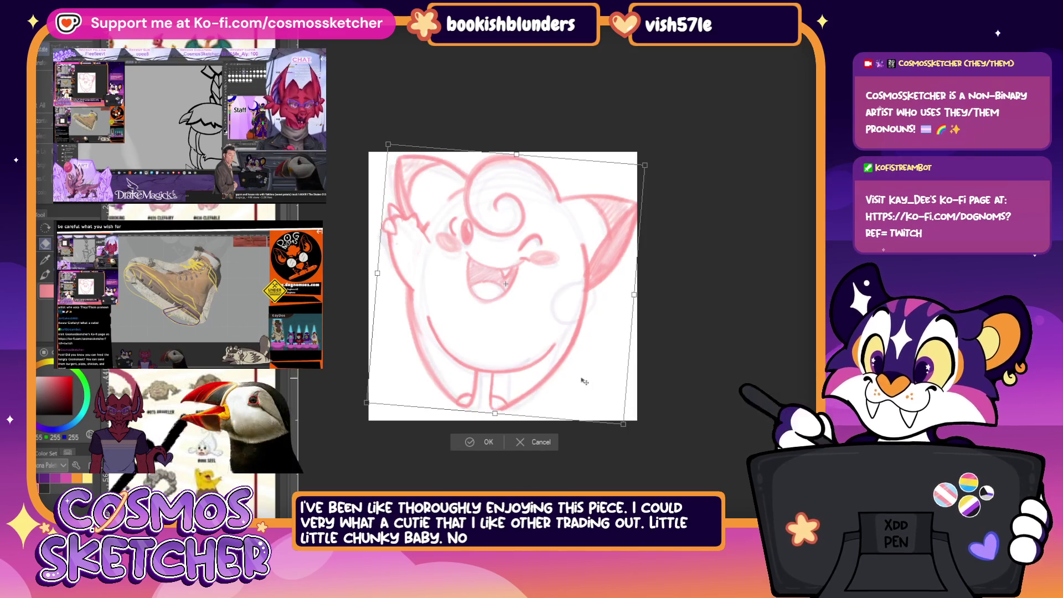
Step: Discard the tilt, reshape the left cheek blush, and mirror the view to check proportions
{"action": "left_click", "coordinate": [541, 442]}
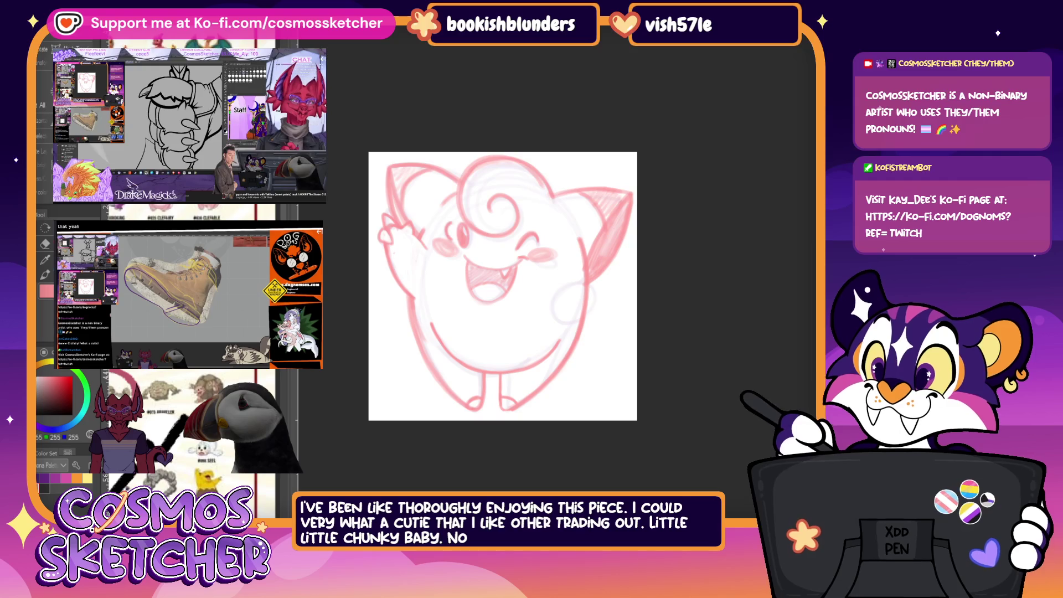
{"action": "left_click_drag", "start_coordinate": [458, 217], "coordinate": [455, 218]}
{"action": "key", "text": "ctrl+t"}
{"action": "left_click", "coordinate": [432, 269]}
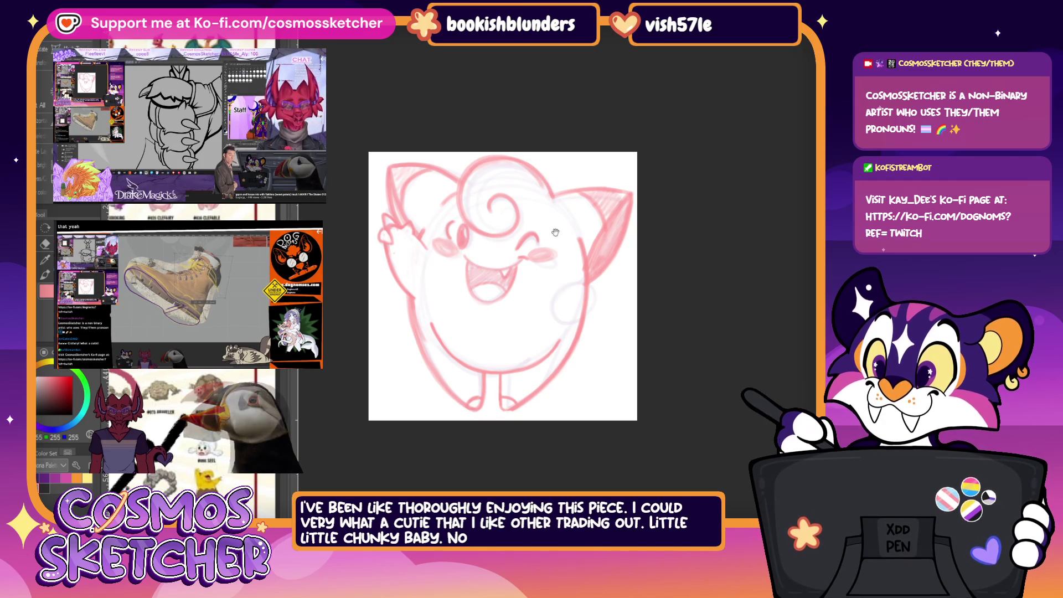
{"action": "key", "text": "h"}
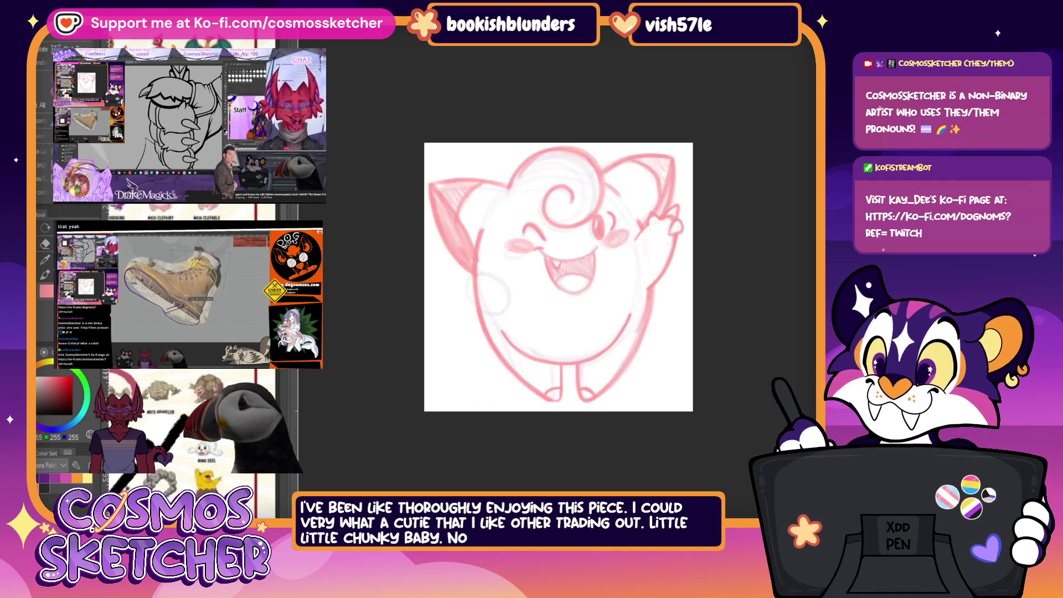
Step: Undo recent changes and shift the open mouth with a transform beneath the winking face
{"action": "key", "text": "ctrl+z"}
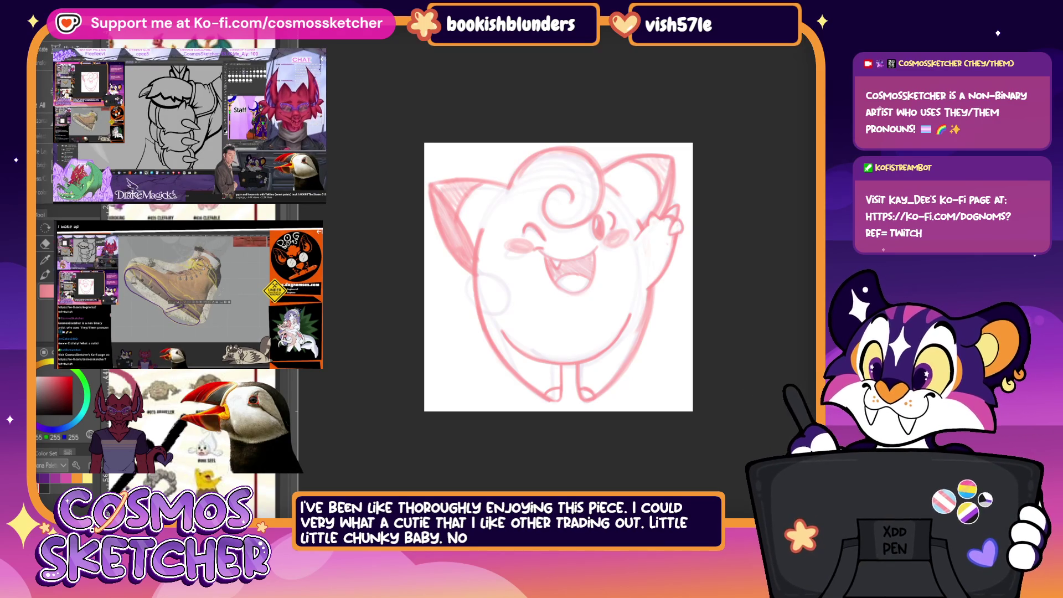
{"action": "key", "text": "ctrl+z"}
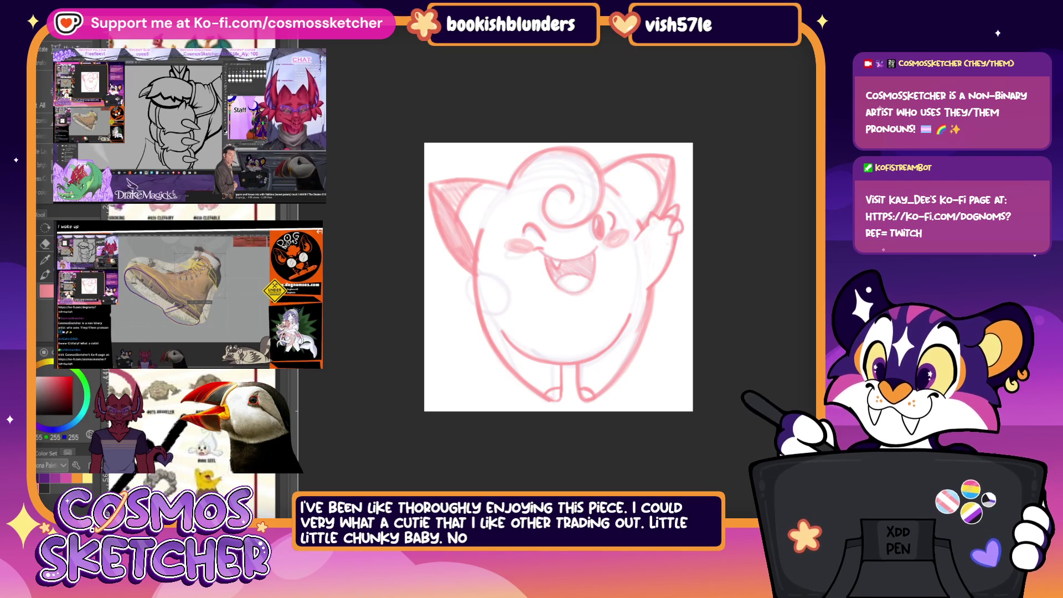
{"action": "key", "text": "ctrl+t"}
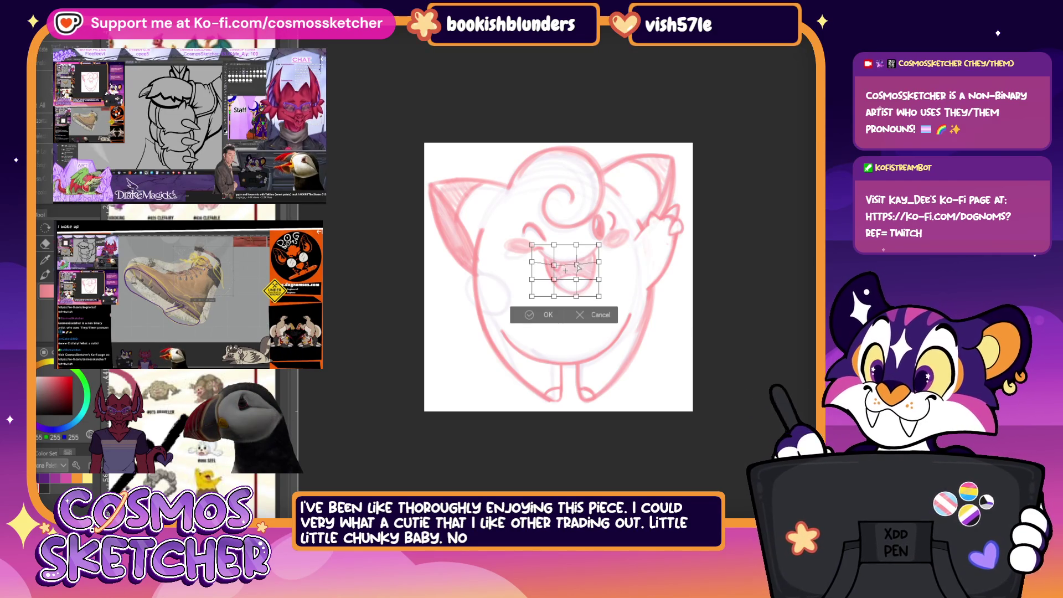
{"action": "key", "text": "Return"}
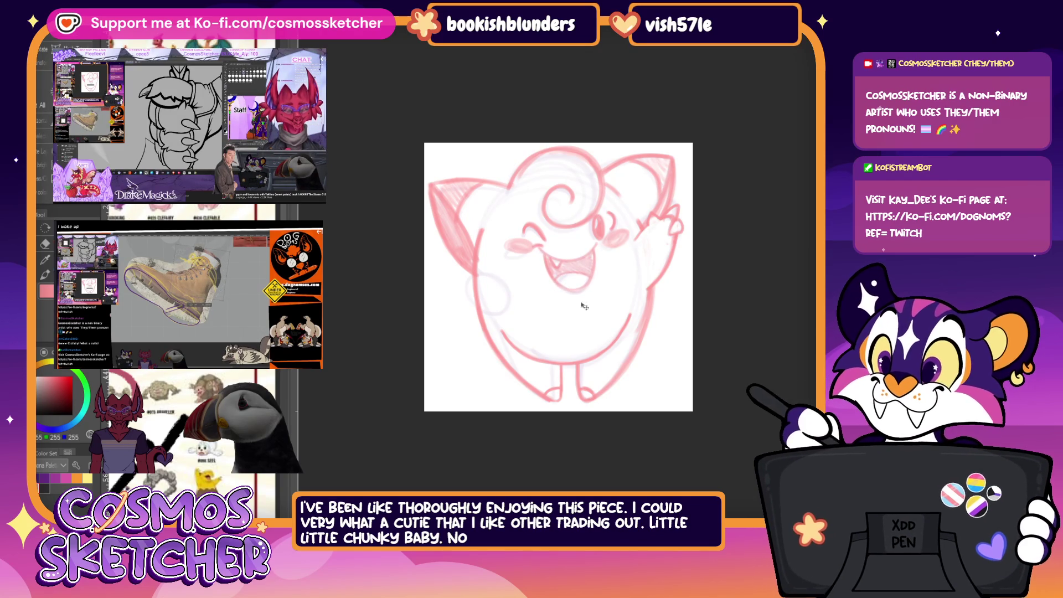
Step: Tilt the mouth slightly, apply it, and return the view to unmirrored
{"action": "key", "text": "ctrl+t"}
{"action": "left_click_drag", "start_coordinate": [602, 274], "coordinate": [583, 288]}
{"action": "left_click", "coordinate": [553, 323]}
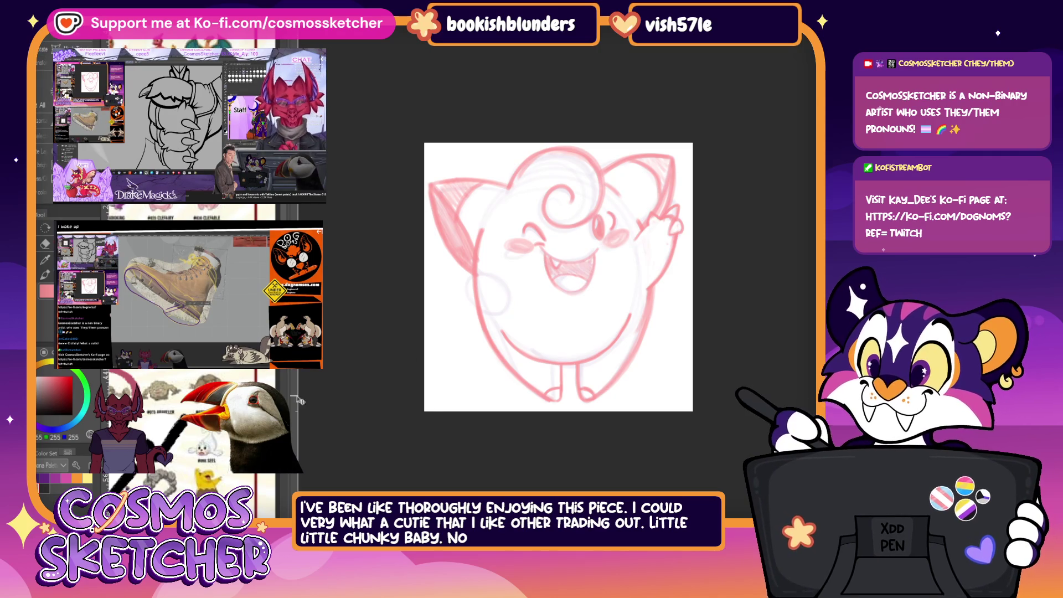
{"action": "key", "text": "h"}
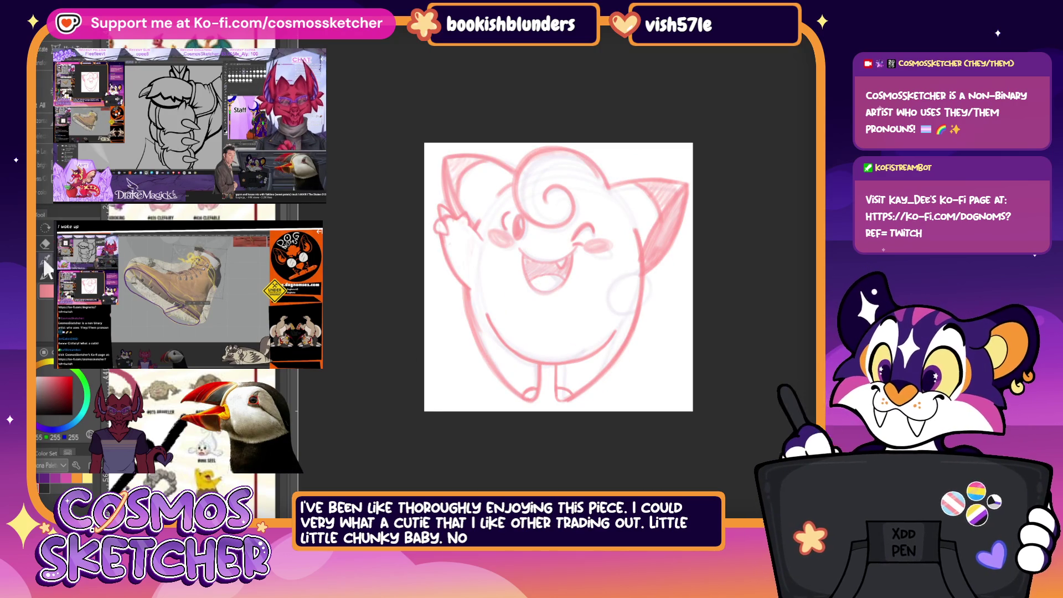
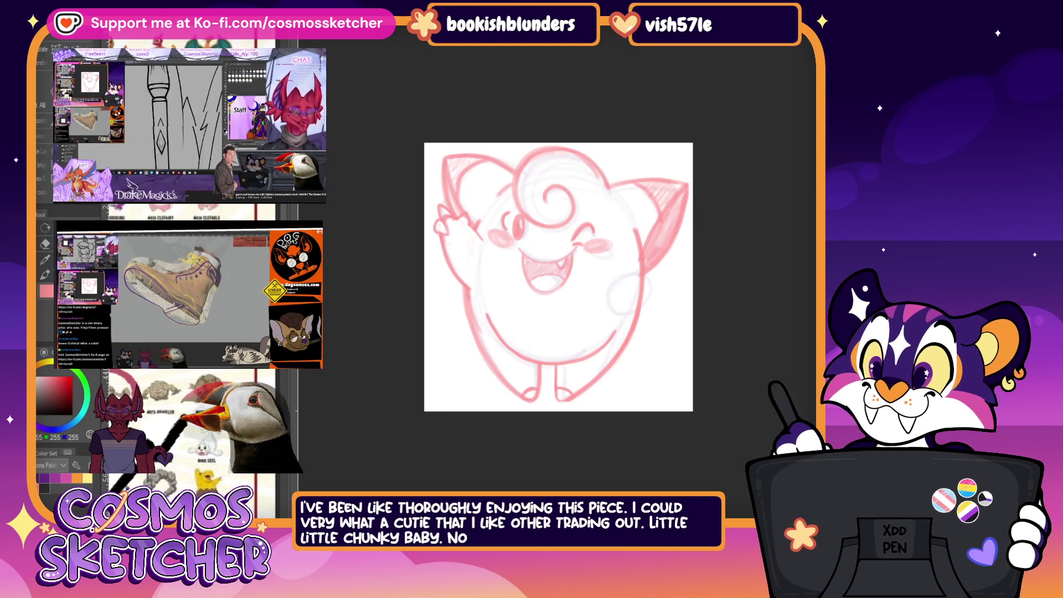
Step: Draw the raised right arm in red, then hide and show the line art to check it against the sketch
{"action": "left_click_drag", "start_coordinate": [635, 278], "coordinate": [594, 312]}
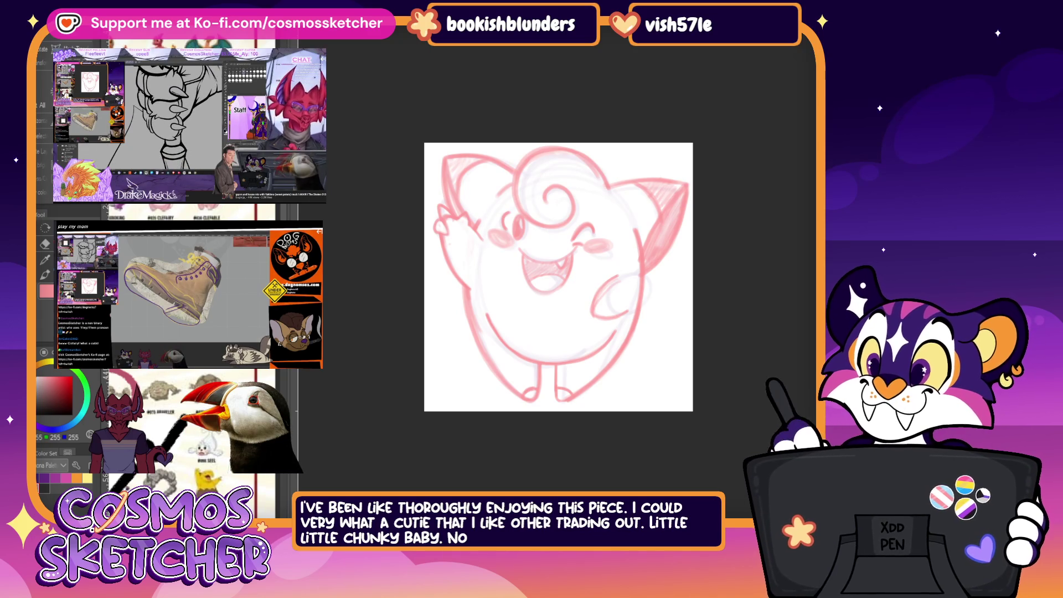
{"action": "key", "text": "Delete"}
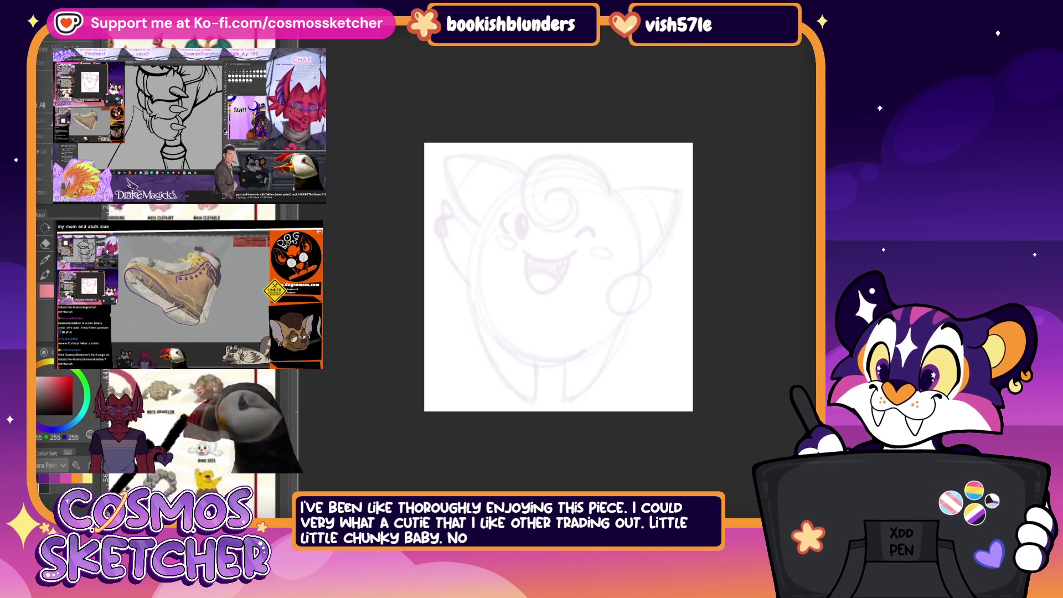
{"action": "key", "text": "ctrl+z"}
{"action": "key", "text": "Delete"}
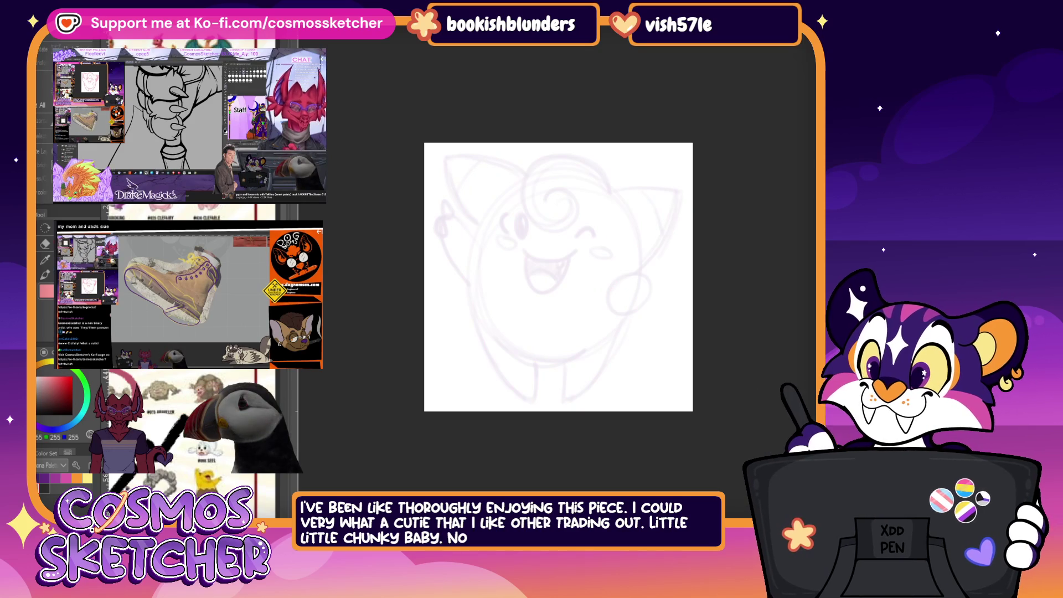
{"action": "key", "text": "ctrl+z"}
Step: Keep toggling the red line art over the lavender sketch to compare, ending with it visible
{"action": "key", "text": "ctrl+y"}
{"action": "key", "text": "ctrl+z"}
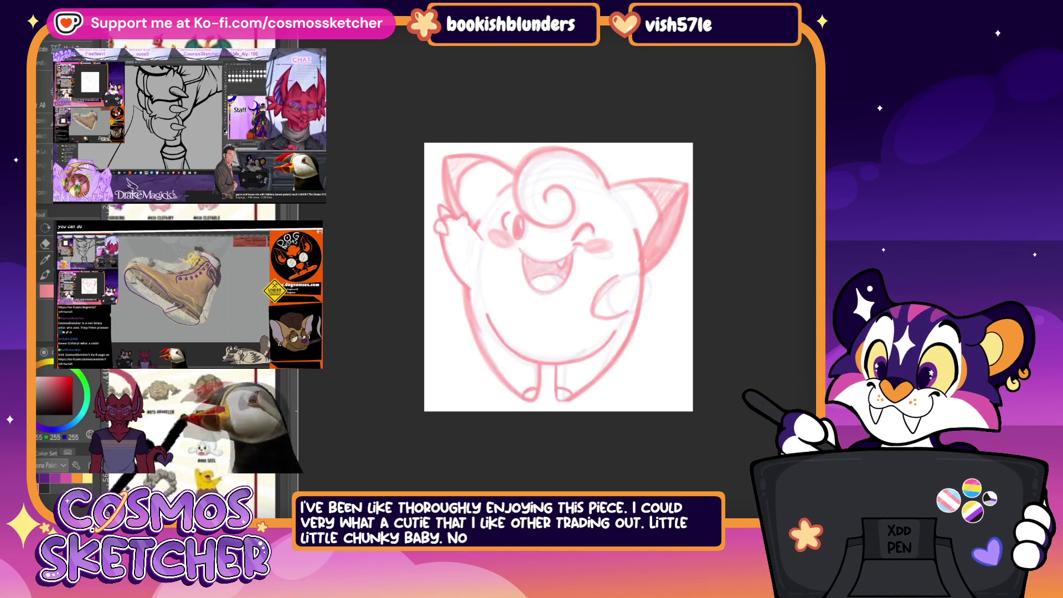
{"action": "key", "text": "ctrl+y"}
{"action": "key", "text": "ctrl+z"}
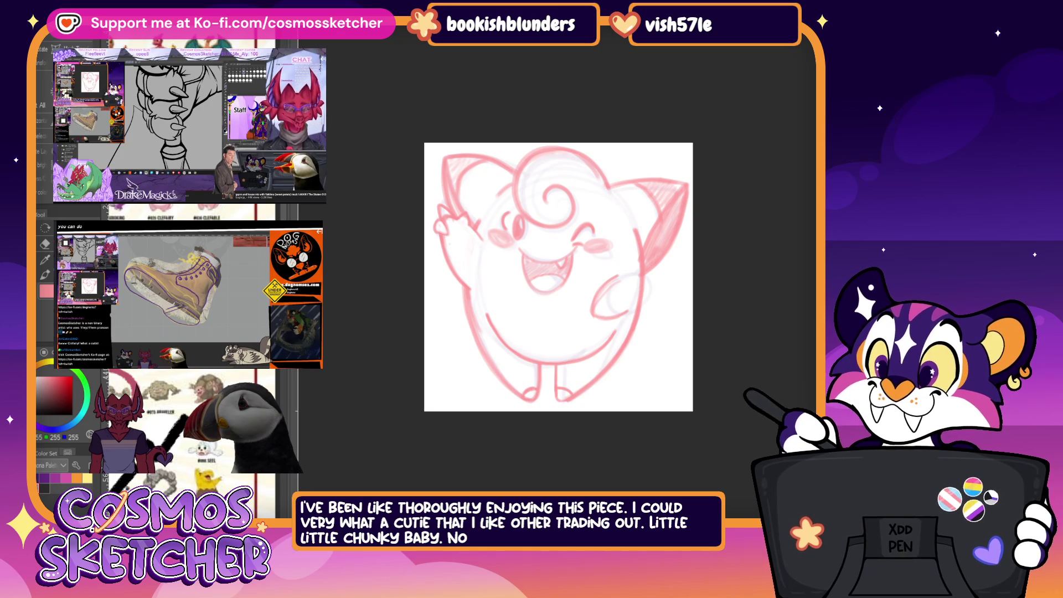
{"action": "key", "text": "ctrl+t"}
Step: Rotate the selected upper half of the Clefable slightly clockwise and commit it
{"action": "mouse_move", "coordinate": [752, 200]}
{"action": "left_mouse_down"}
{"action": "mouse_move", "coordinate": [743, 225]}
{"action": "mouse_move", "coordinate": [662, 263]}
{"action": "left_mouse_up"}
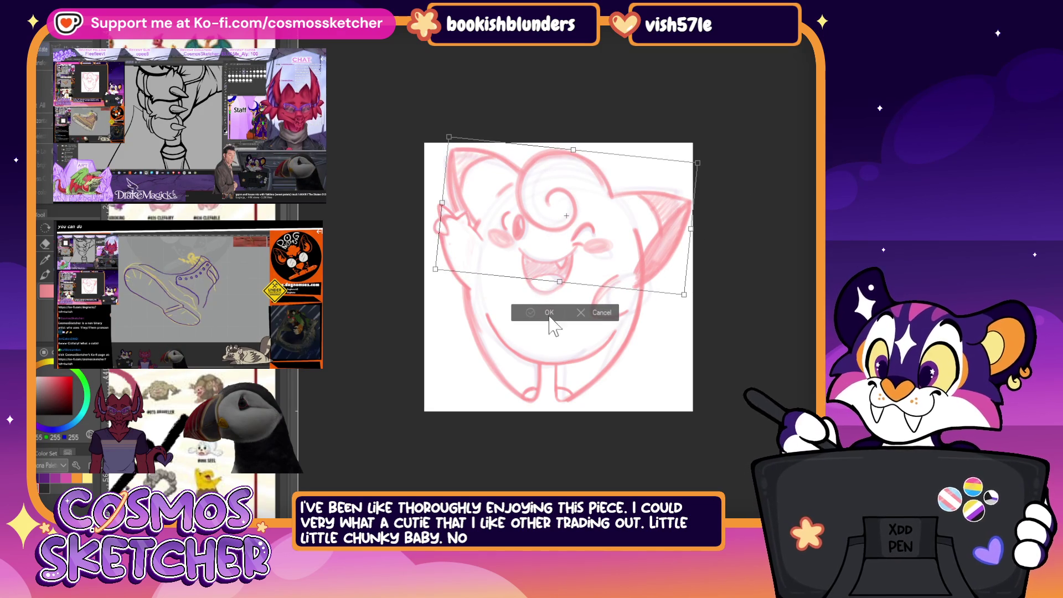
{"action": "key", "text": "Return"}
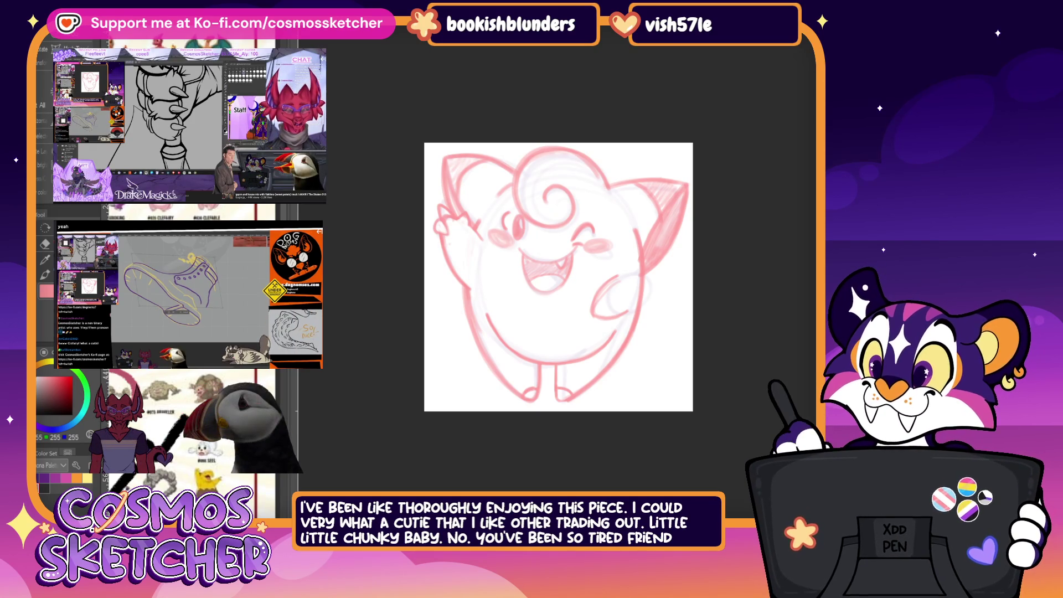
Step: Rotate the top-left ear slightly clockwise and commit the transform
{"action": "left_click_drag", "start_coordinate": [632, 383], "coordinate": [615, 391]}
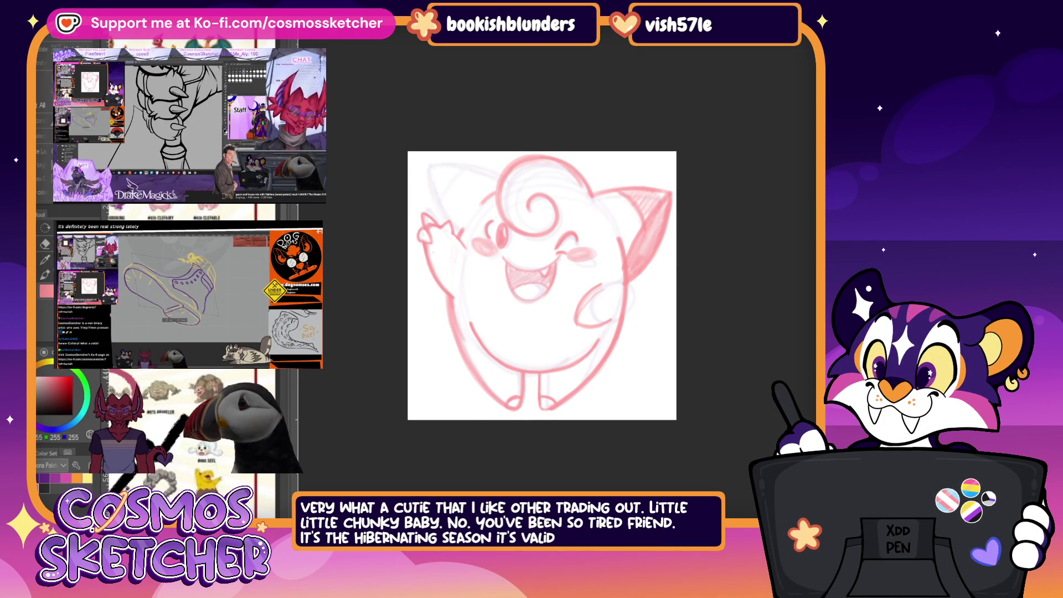
{"action": "key", "text": "ctrl+t"}
{"action": "left_click_drag", "start_coordinate": [546, 136], "coordinate": [559, 190]}
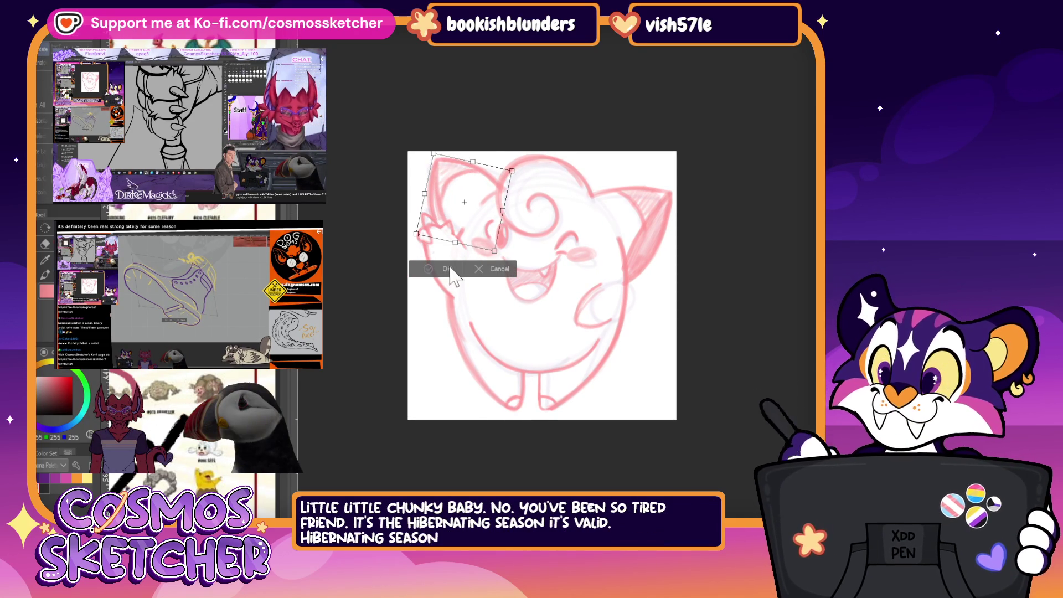
{"action": "key", "text": "Return"}
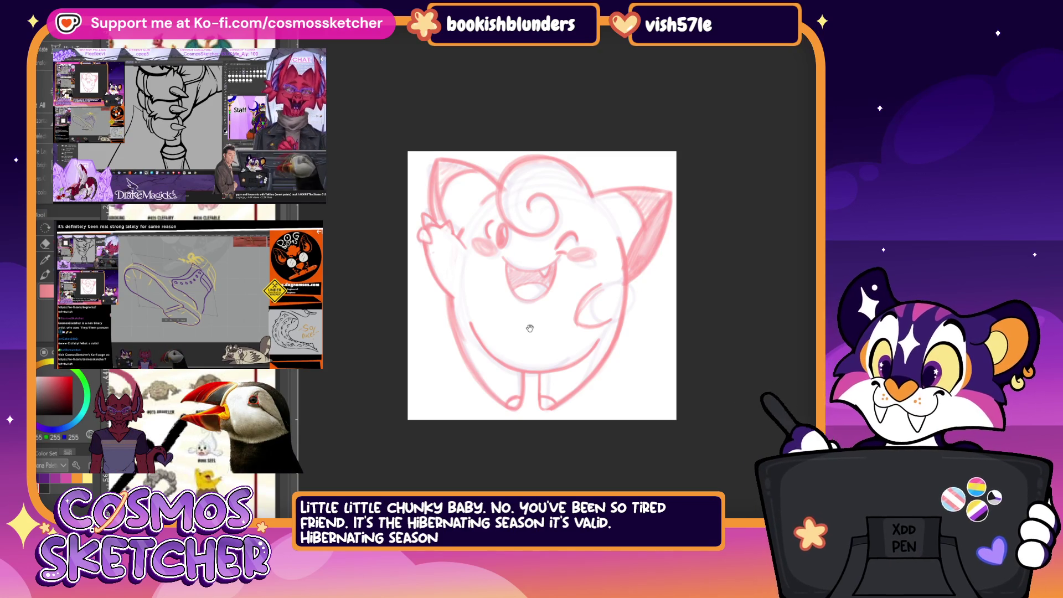
Step: Rotate the upper-right part of the drawing slightly clockwise and confirm with OK
{"action": "key", "text": "ctrl+t"}
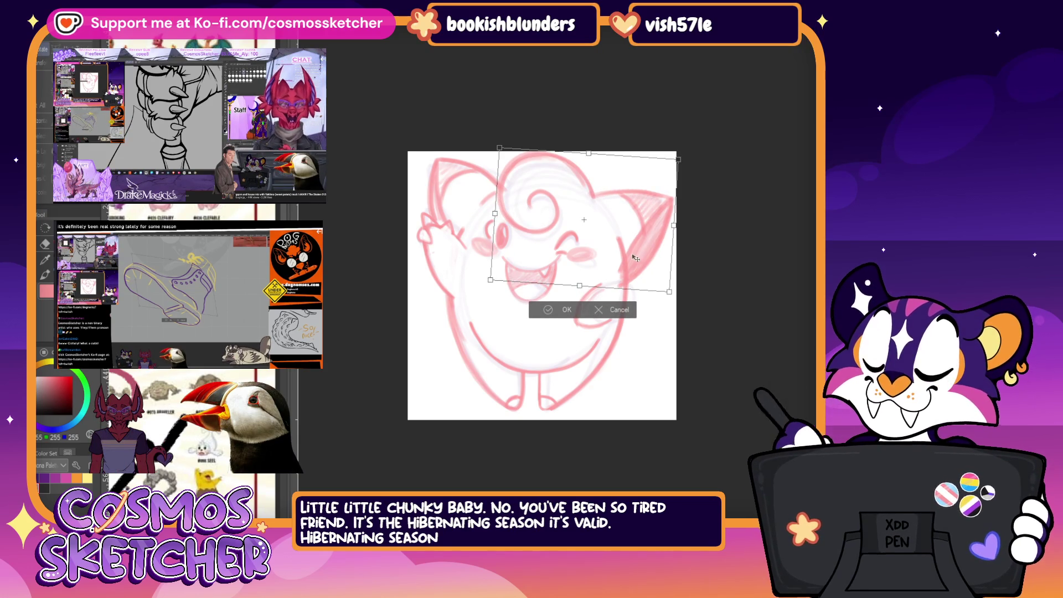
{"action": "left_click_drag", "start_coordinate": [657, 249], "coordinate": [636, 269]}
{"action": "left_click", "coordinate": [564, 312]}
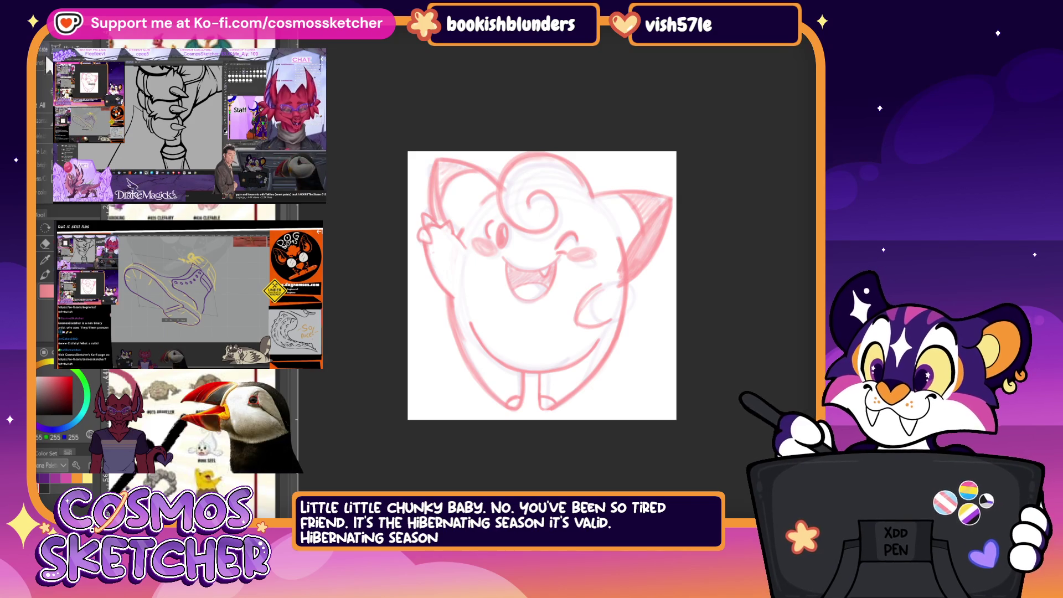
Step: Lasso the top-left ear again and commit a small transform adjustment
{"action": "left_click_drag", "start_coordinate": [428, 159], "coordinate": [511, 239]}
{"action": "key", "text": "ctrl+t"}
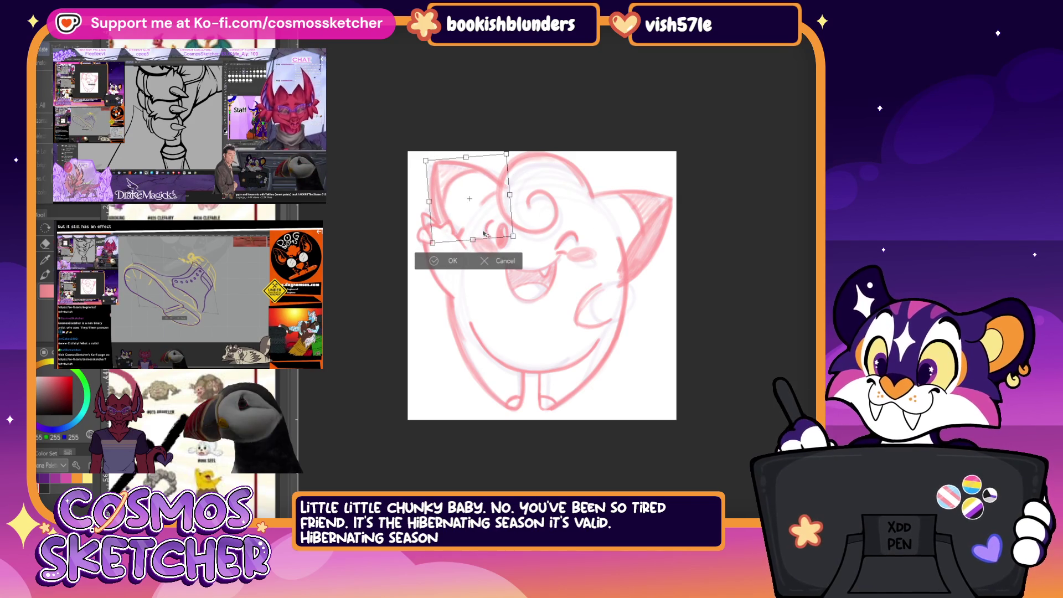
{"action": "key", "text": "Return"}
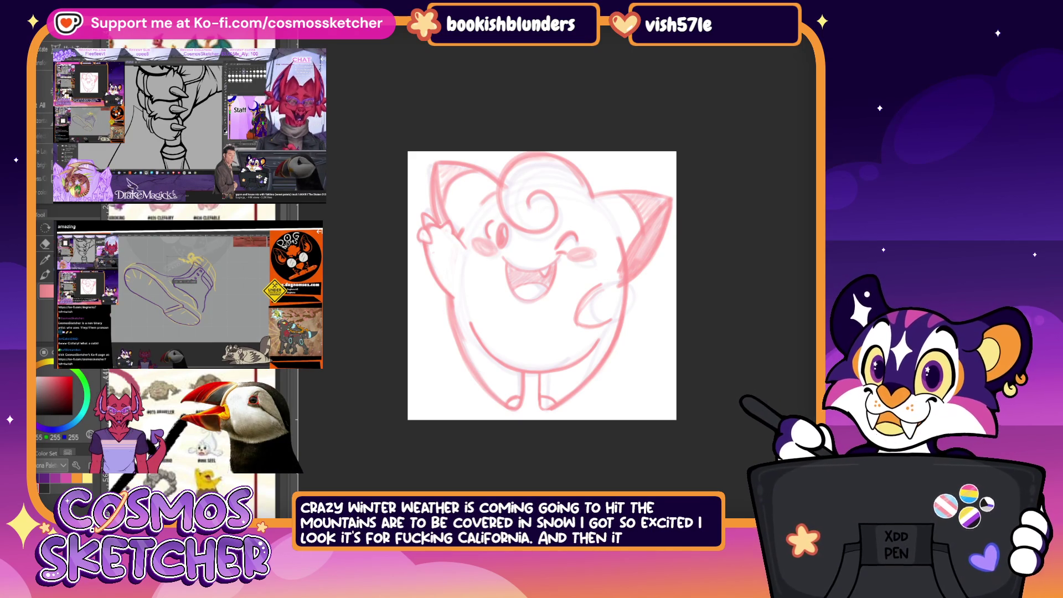
{"action": "key", "text": "ctrl+t"}
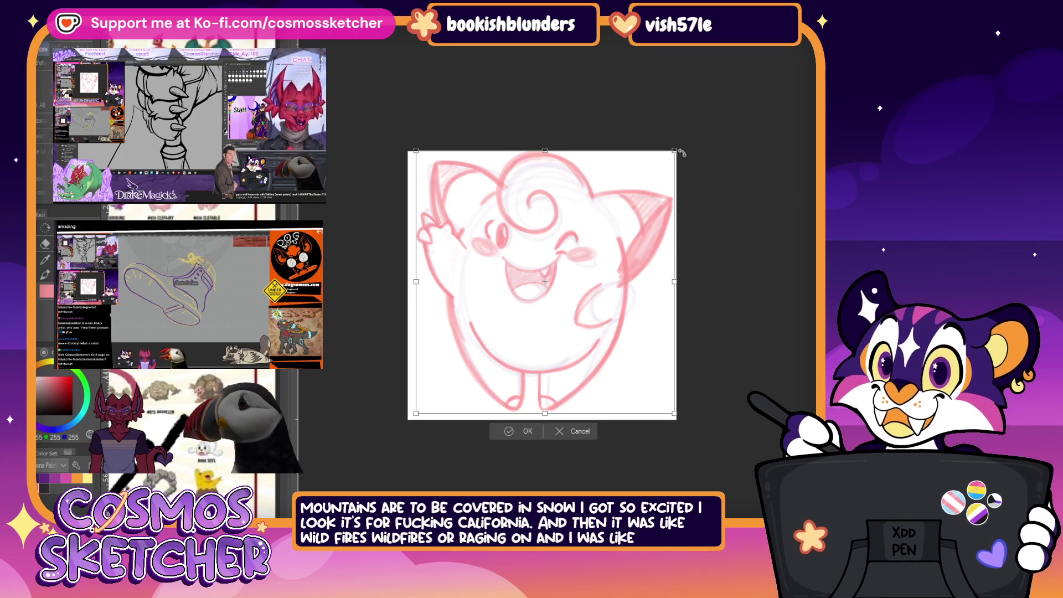
{"action": "left_click_drag", "start_coordinate": [676, 152], "coordinate": [721, 270]}
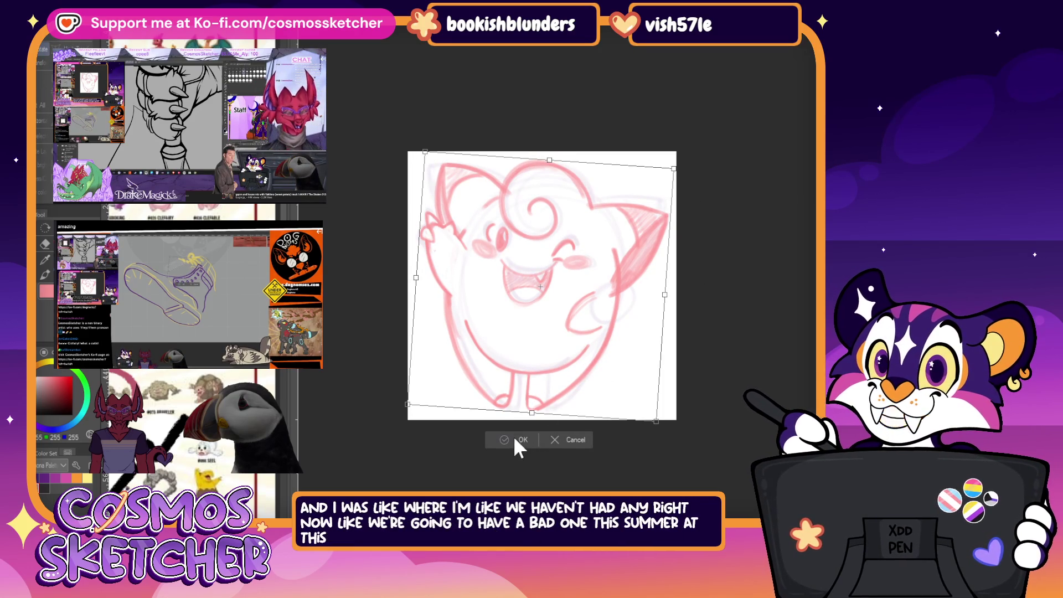
{"action": "left_click", "coordinate": [554, 438]}
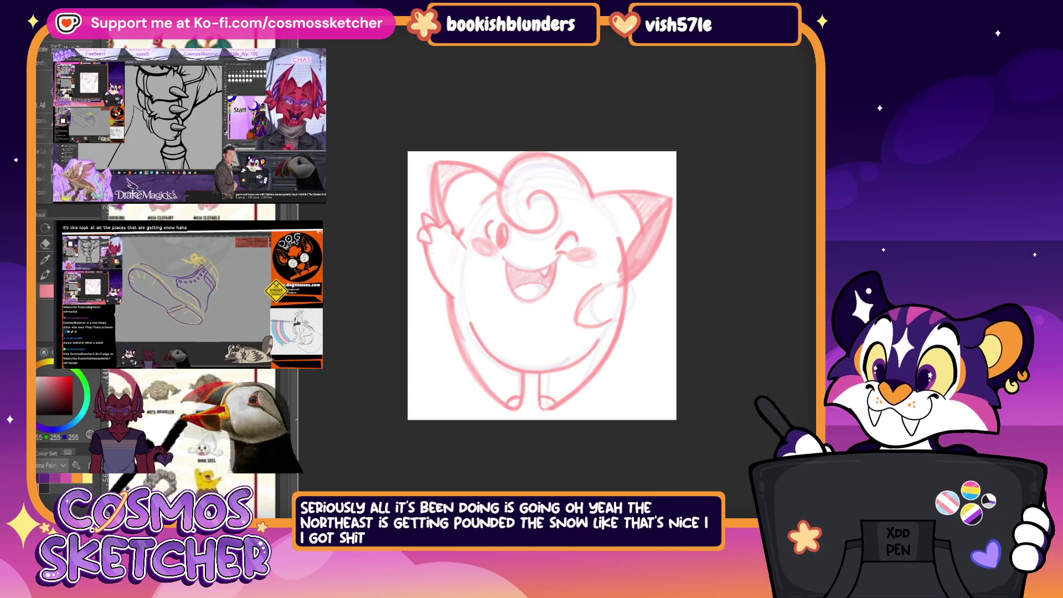
Step: Transform the face: reset a trial rotation to upright, nudge it up and left, and confirm
{"action": "key", "text": "ctrl+t"}
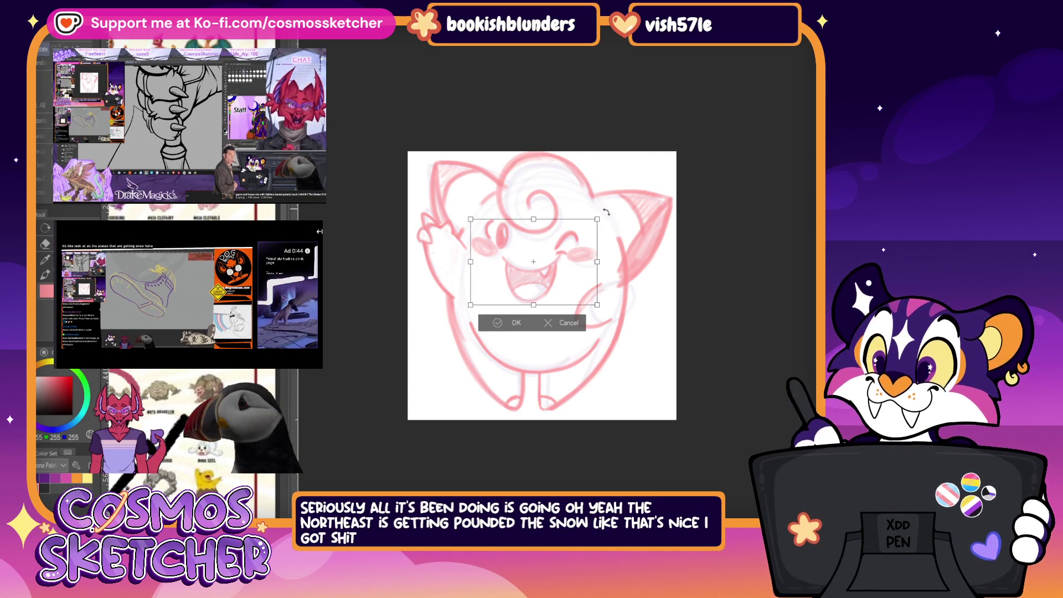
{"action": "left_click_drag", "start_coordinate": [615, 237], "coordinate": [623, 262]}
{"action": "key", "text": "ctrl+z"}
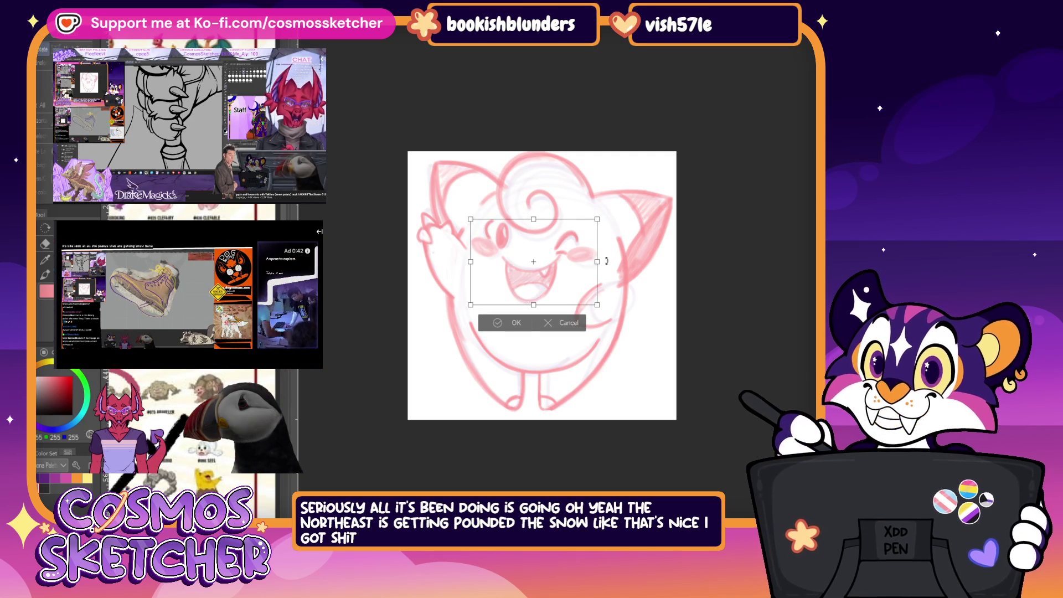
{"action": "left_click_drag", "start_coordinate": [545, 307], "coordinate": [543, 296]}
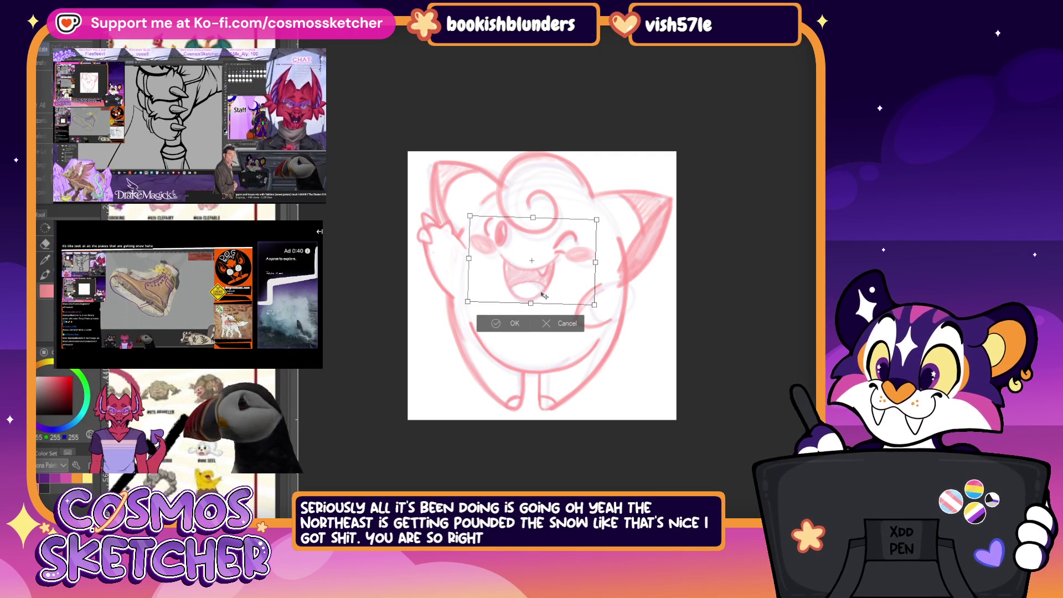
{"action": "left_click", "coordinate": [516, 323]}
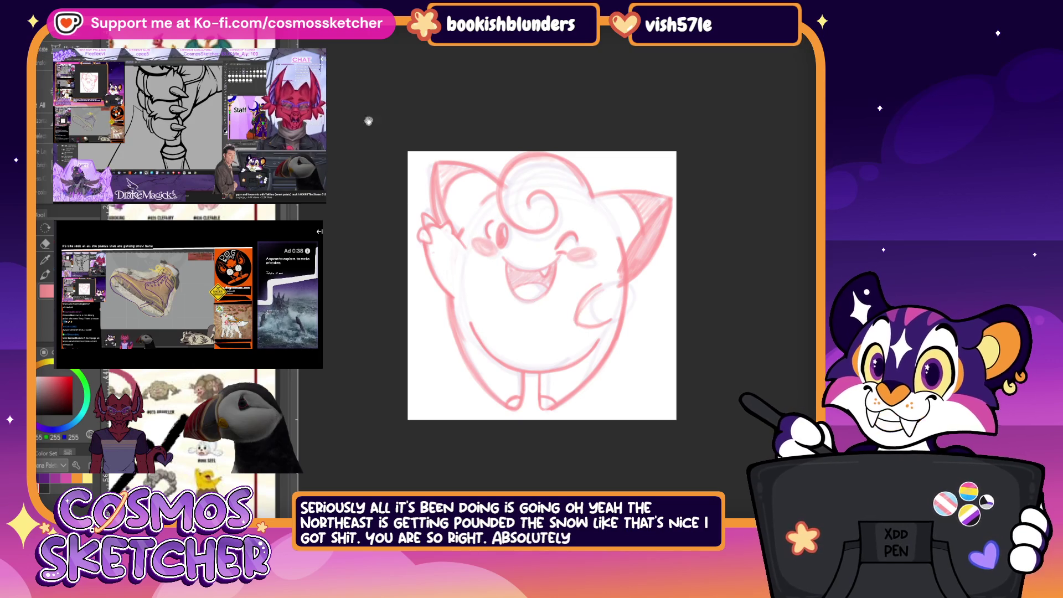
Step: Hide the faint rough sketch lines under the red drawing
{"action": "left_click_drag", "start_coordinate": [542, 285], "coordinate": [558, 277]}
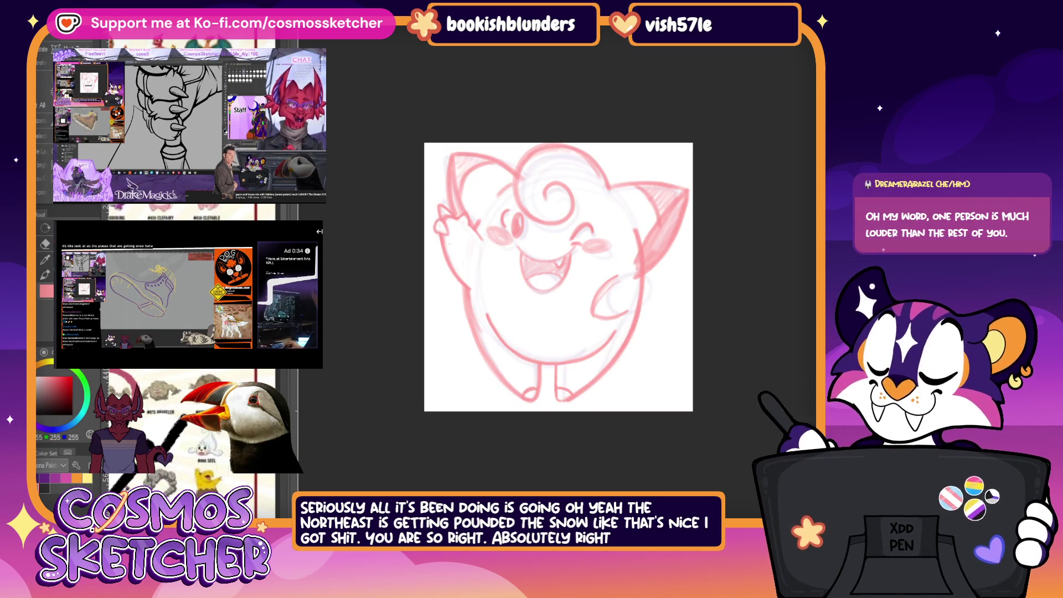
{"action": "key", "text": "ctrl+z"}
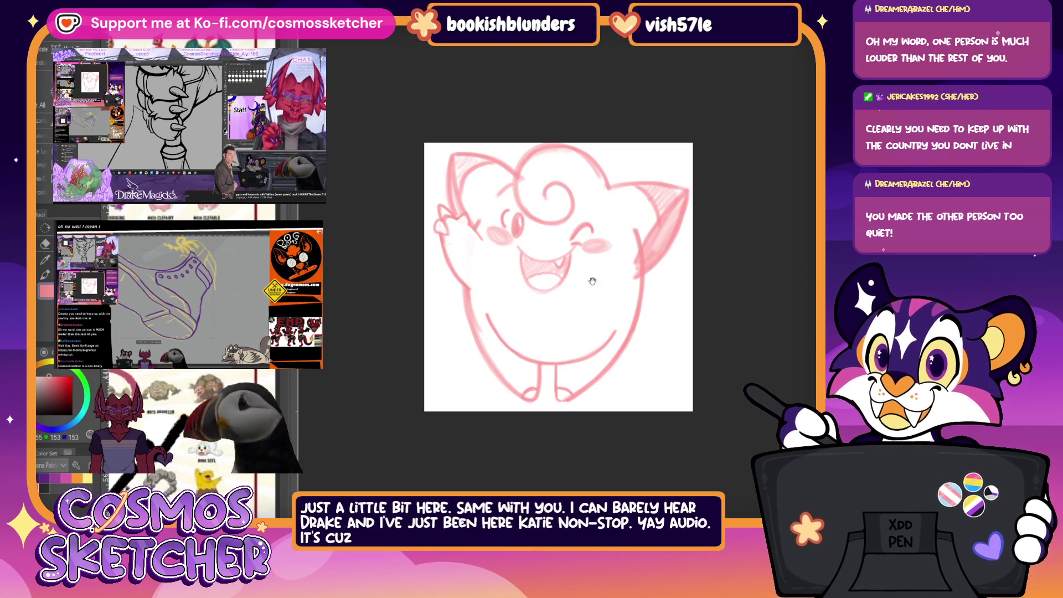
Step: Select and transform the belly spiral stroke, then undo to remove the earlier spiral
{"action": "mouse_move", "coordinate": [558, 277]}
{"action": "left_mouse_down"}
{"action": "mouse_move", "coordinate": [524, 282]}
{"action": "mouse_move", "coordinate": [552, 286]}
{"action": "mouse_move", "coordinate": [565, 316]}
{"action": "left_mouse_up"}
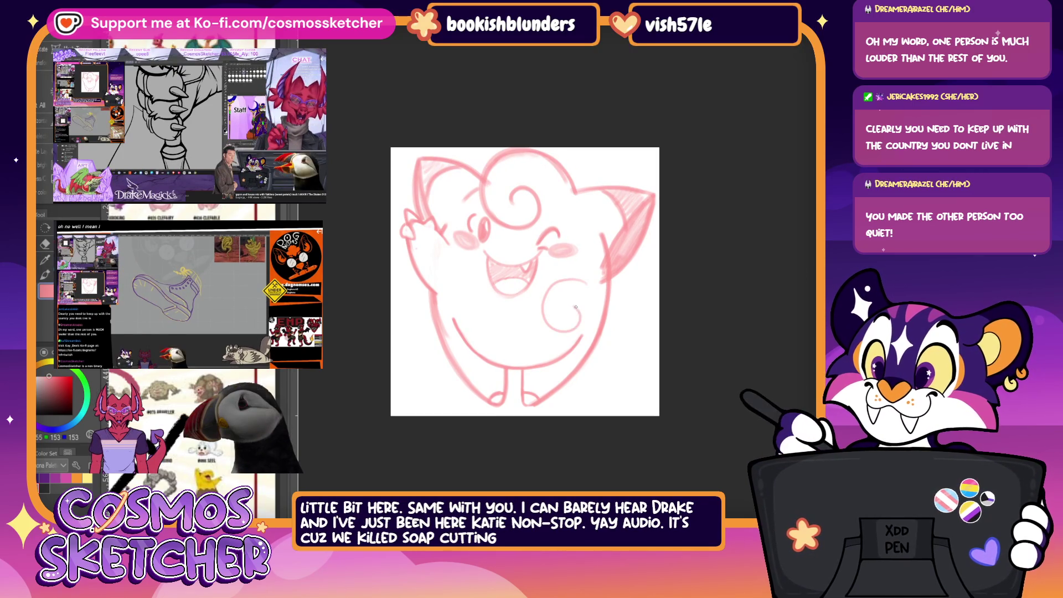
{"action": "mouse_move", "coordinate": [532, 270]}
{"action": "left_mouse_down"}
{"action": "mouse_move", "coordinate": [594, 349]}
{"action": "mouse_move", "coordinate": [627, 334]}
{"action": "left_mouse_up"}
{"action": "key", "text": "ctrl+t"}
{"action": "left_click", "coordinate": [545, 360]}
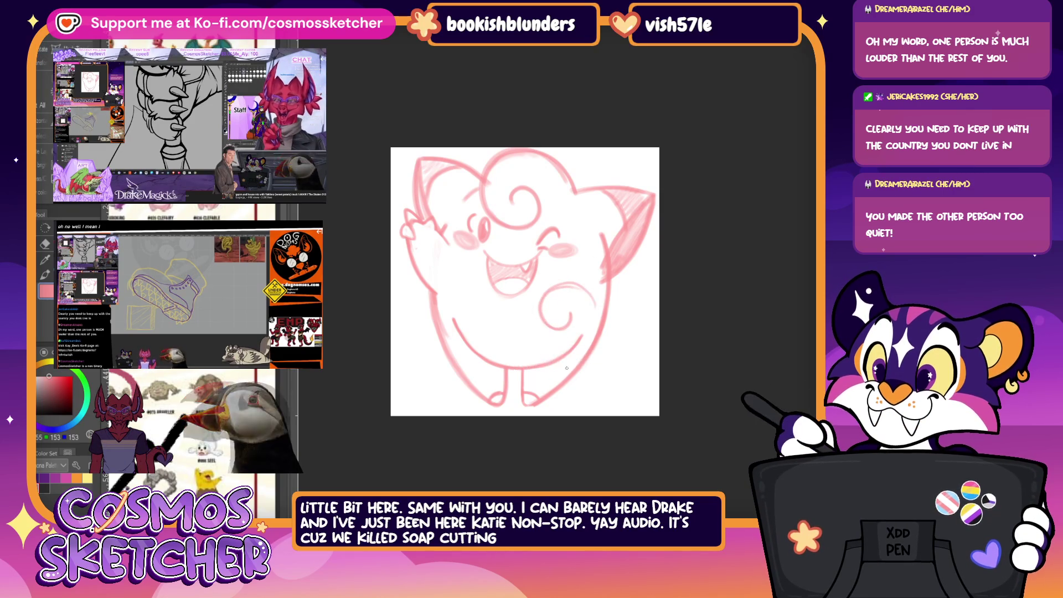
{"action": "key", "text": "ctrl+z"}
Step: Redraw the belly spiral twice, transform it, then delete the spiral entirely
{"action": "left_click_drag", "start_coordinate": [544, 286], "coordinate": [601, 305]}
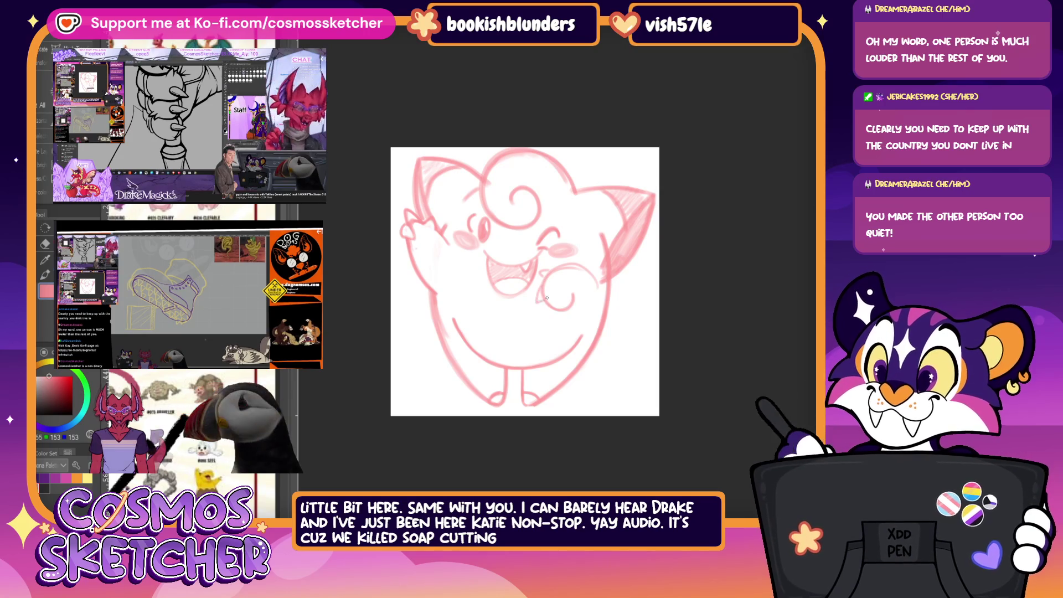
{"action": "left_click_drag", "start_coordinate": [542, 273], "coordinate": [548, 299]}
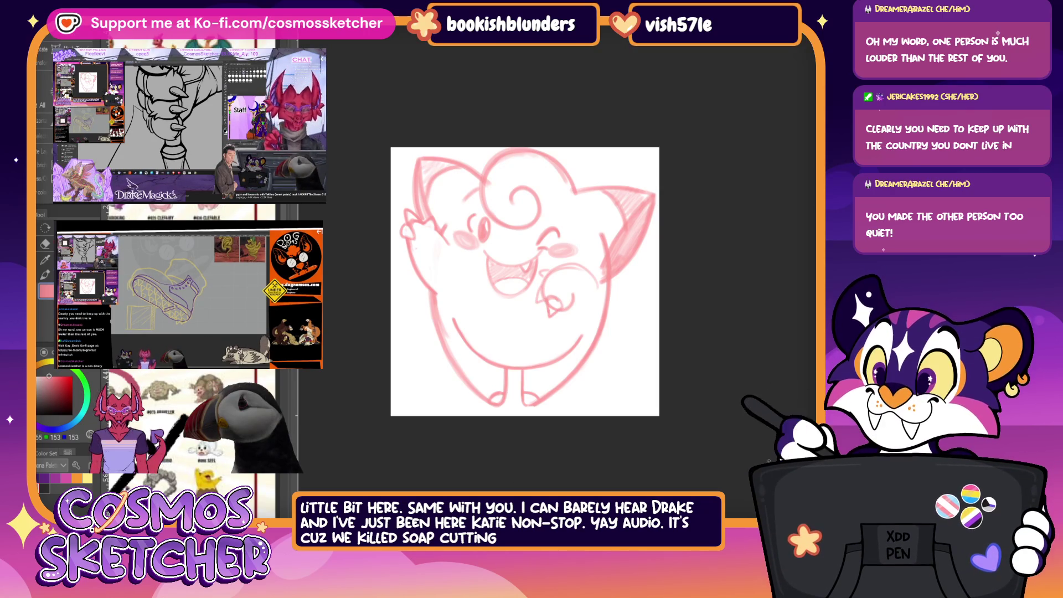
{"action": "key", "text": "ctrl+t"}
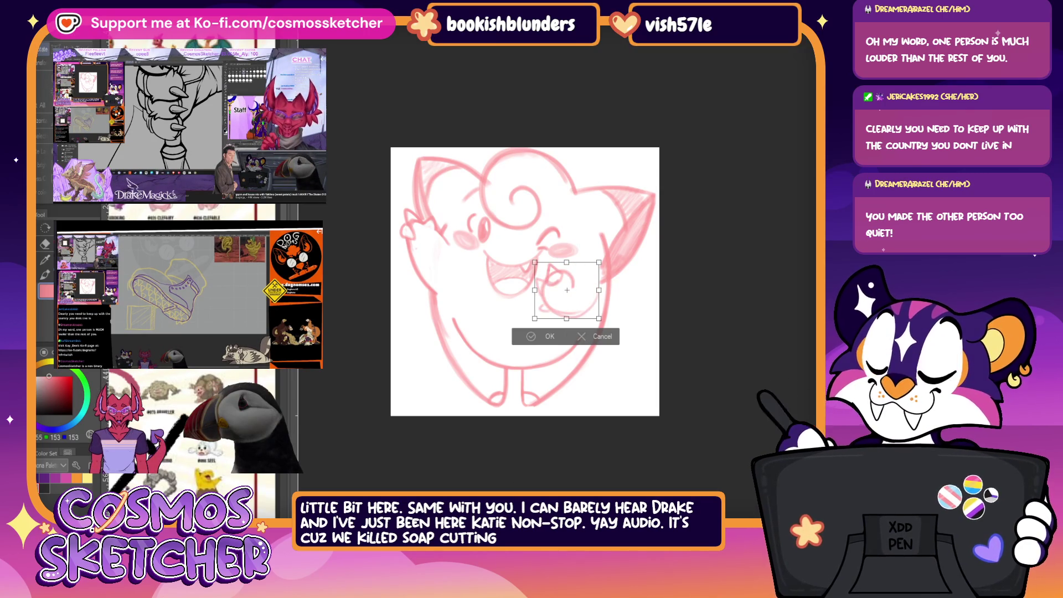
{"action": "key", "text": "Return"}
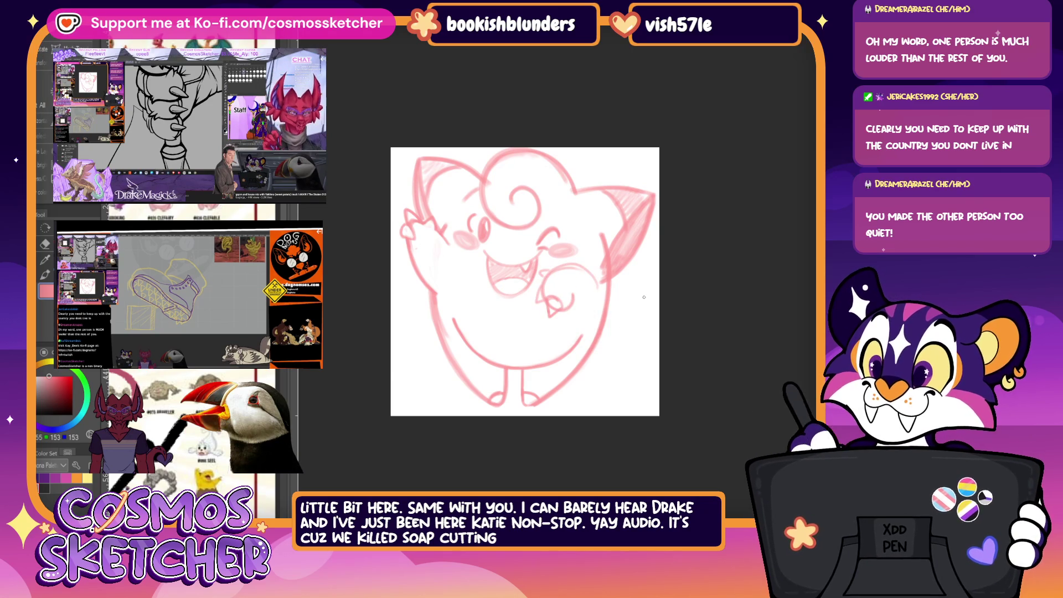
{"action": "key", "text": "Delete"}
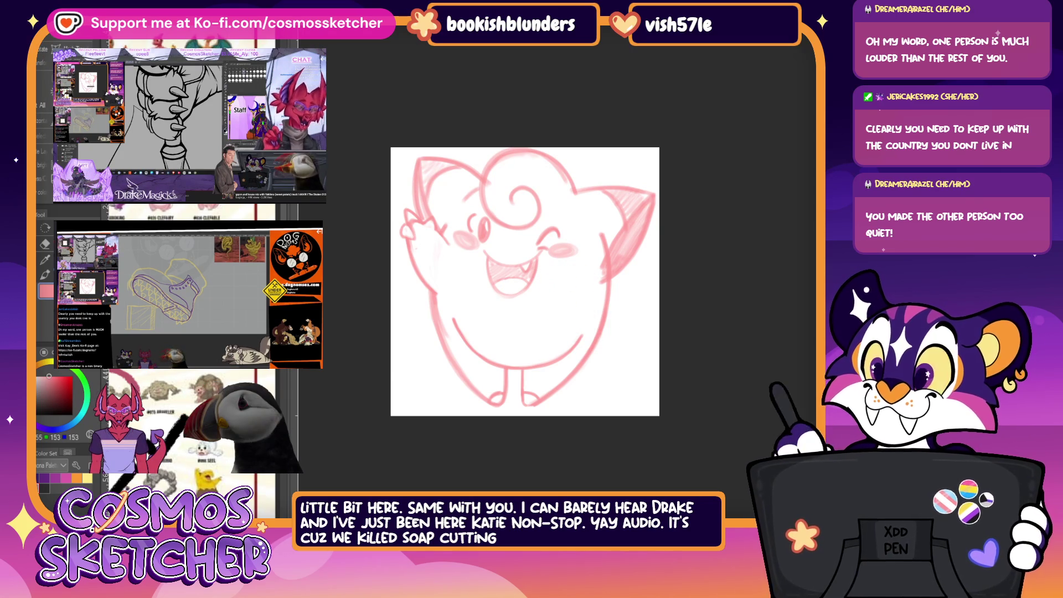
Step: Hide and restore the whole sketch to check it, leaving it visible
{"action": "key", "text": "Delete"}
{"action": "key", "text": "ctrl+z"}
{"action": "key", "text": "ctrl+y"}
{"action": "key", "text": "ctrl+z"}
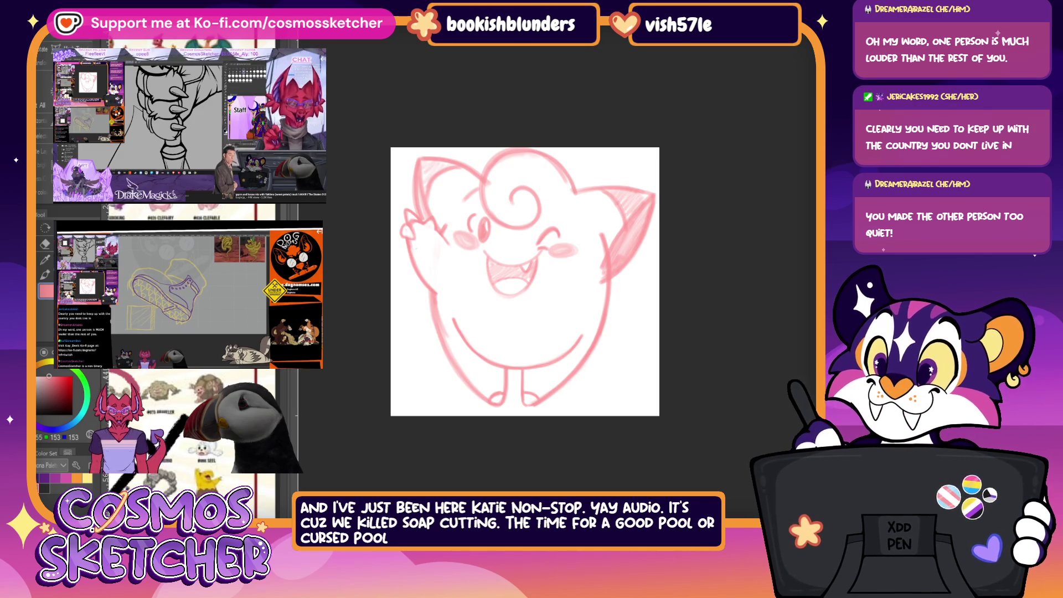
Step: Mesh-warp the sketch pulling parts upward, apply it, undo, and bring the mesh grid back up
{"action": "key", "text": "ctrl+t"}
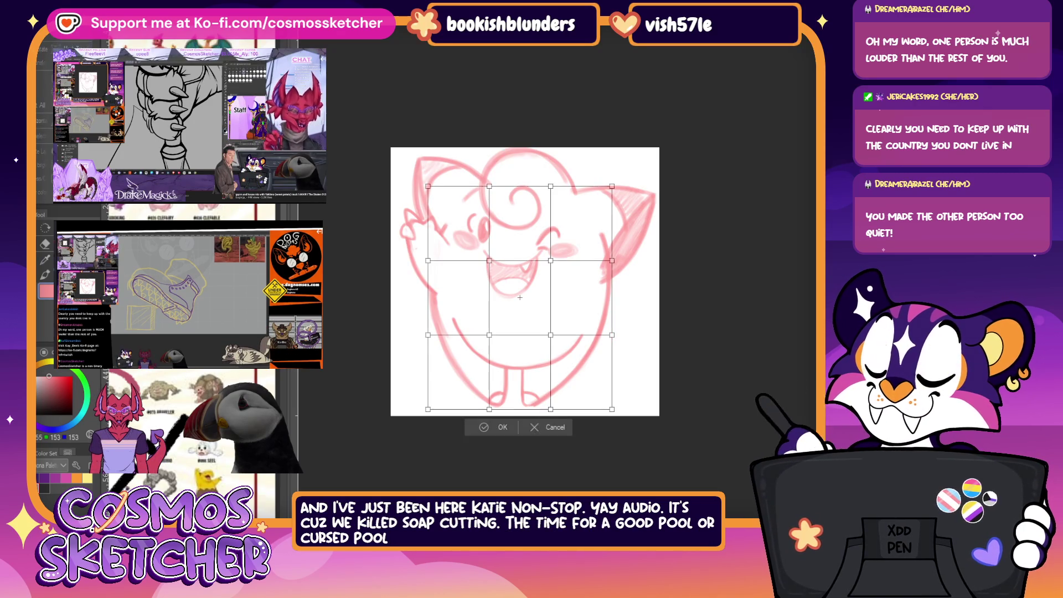
{"action": "left_click_drag", "start_coordinate": [489, 335], "coordinate": [486, 324]}
{"action": "left_click_drag", "start_coordinate": [551, 335], "coordinate": [550, 327]}
{"action": "left_click", "coordinate": [499, 427]}
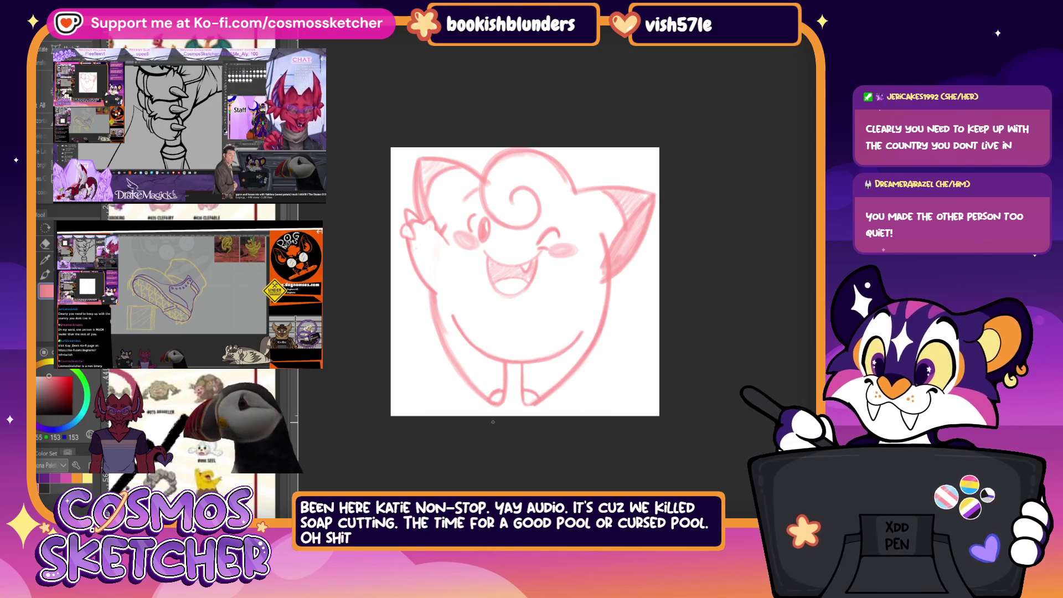
{"action": "key", "text": "ctrl+z"}
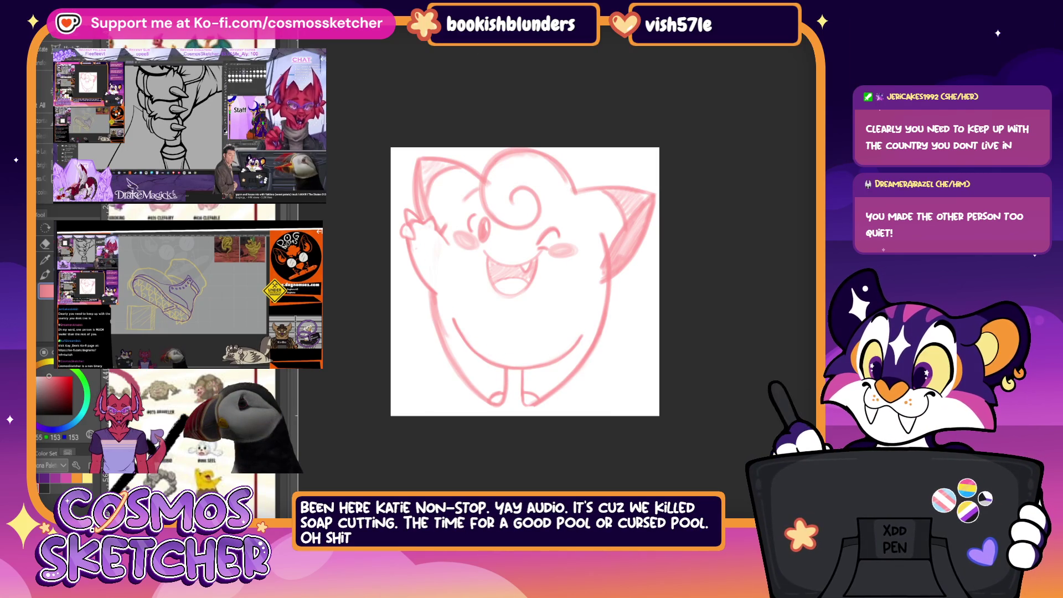
{"action": "key", "text": "ctrl+t"}
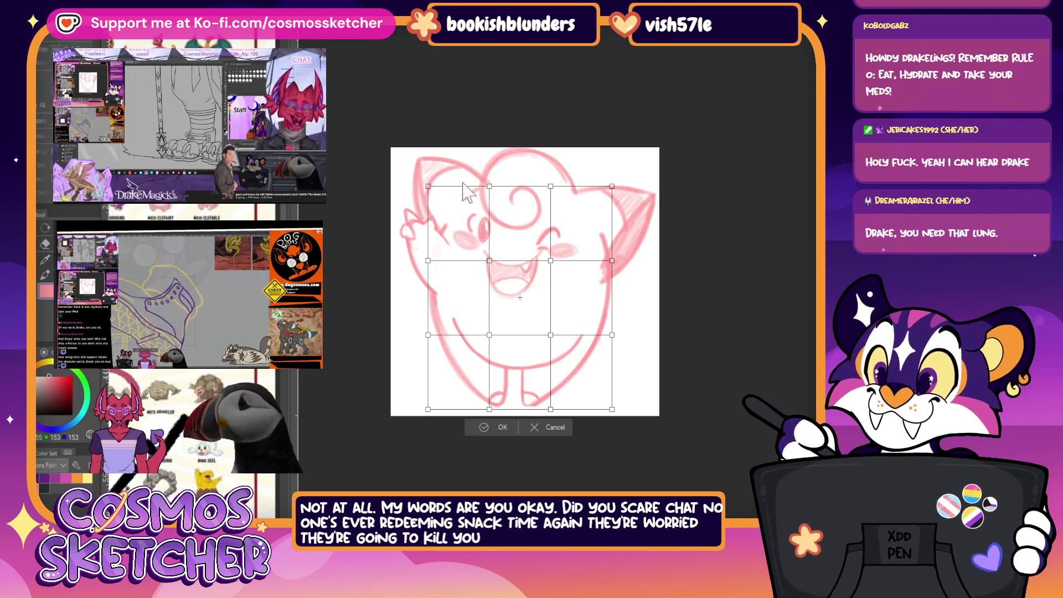
Step: Commit the pending warp, tilt the whole sketch slightly clockwise, then stretch it toward the lower left
{"action": "key", "text": "Return"}
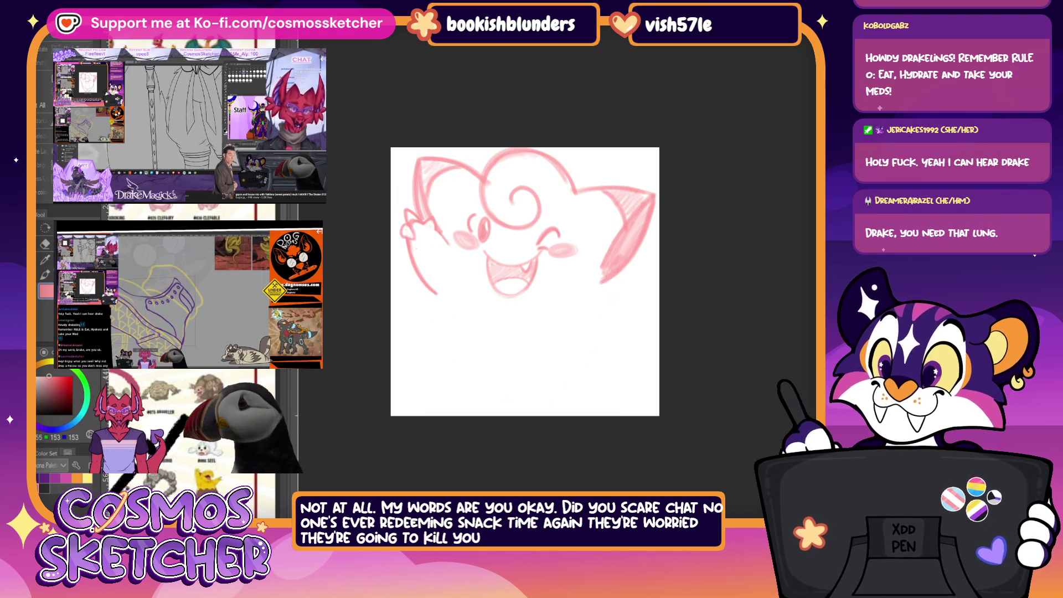
{"action": "key", "text": "ctrl+t"}
{"action": "left_click_drag", "start_coordinate": [506, 440], "coordinate": [489, 440]}
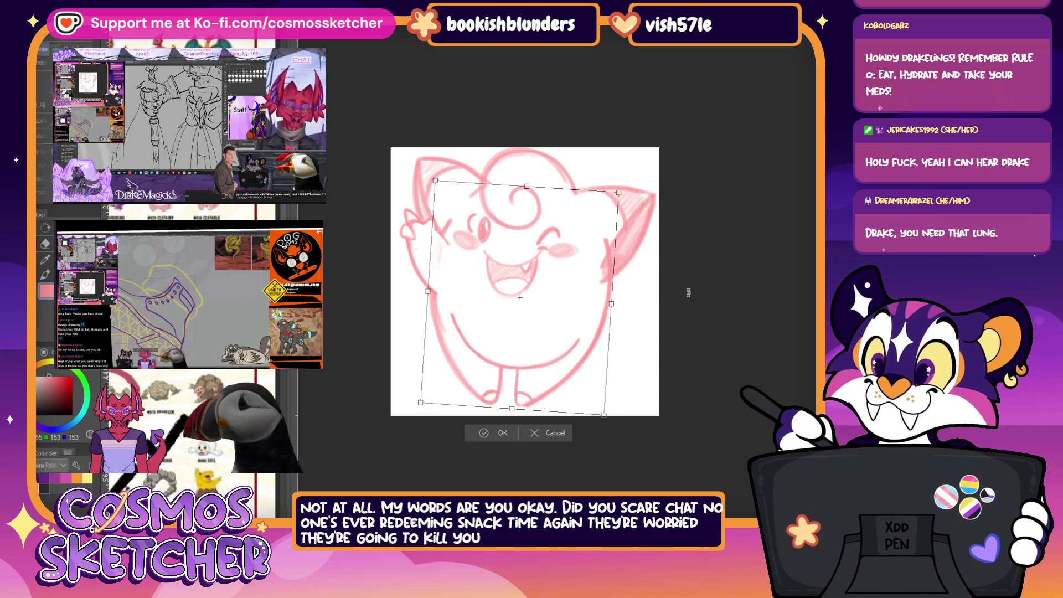
{"action": "left_click", "coordinate": [501, 434]}
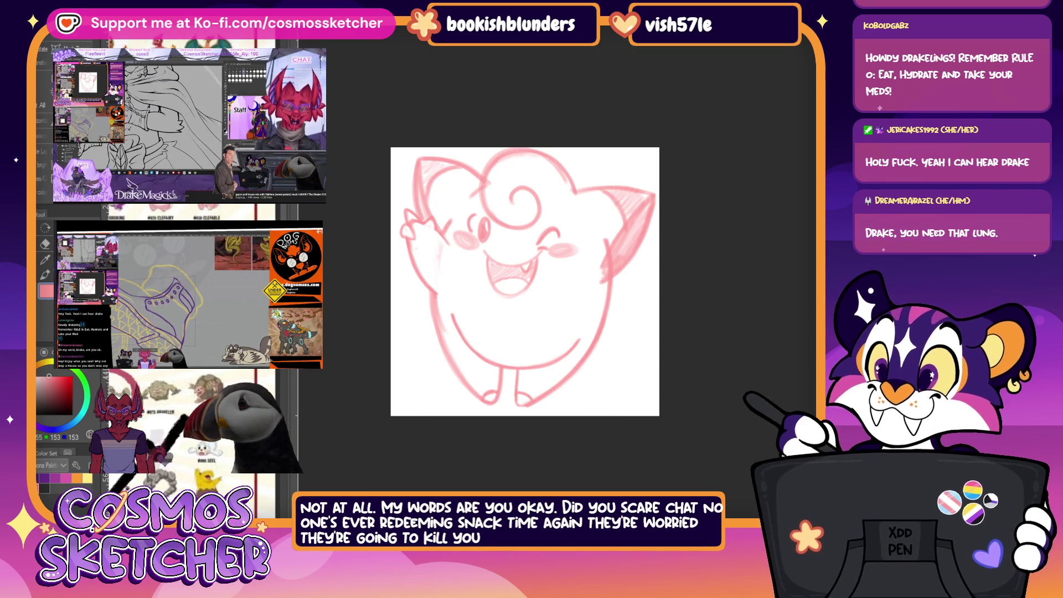
{"action": "key", "text": "ctrl+t"}
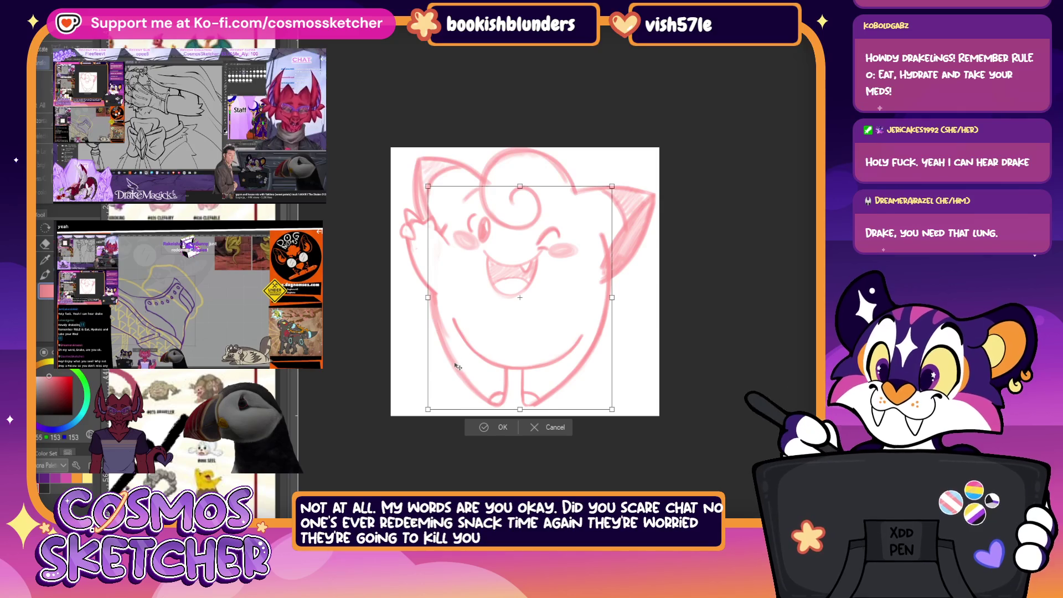
{"action": "left_click_drag", "start_coordinate": [442, 418], "coordinate": [438, 417]}
{"action": "left_click", "coordinate": [498, 427]}
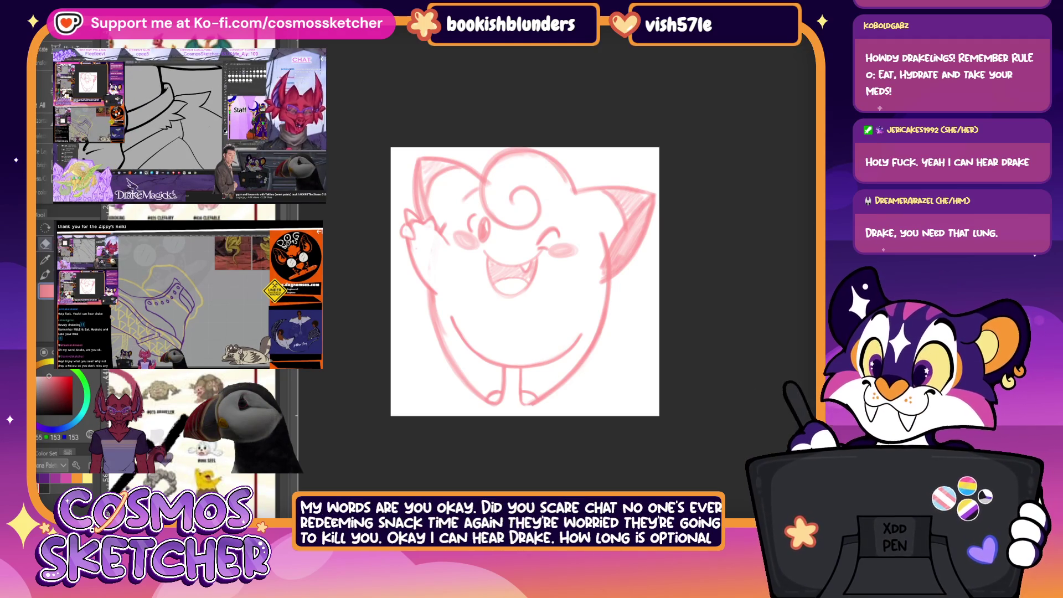
Step: Draw a new stroke on the right side and move-rotate it further right
{"action": "left_click_drag", "start_coordinate": [583, 281], "coordinate": [581, 321]}
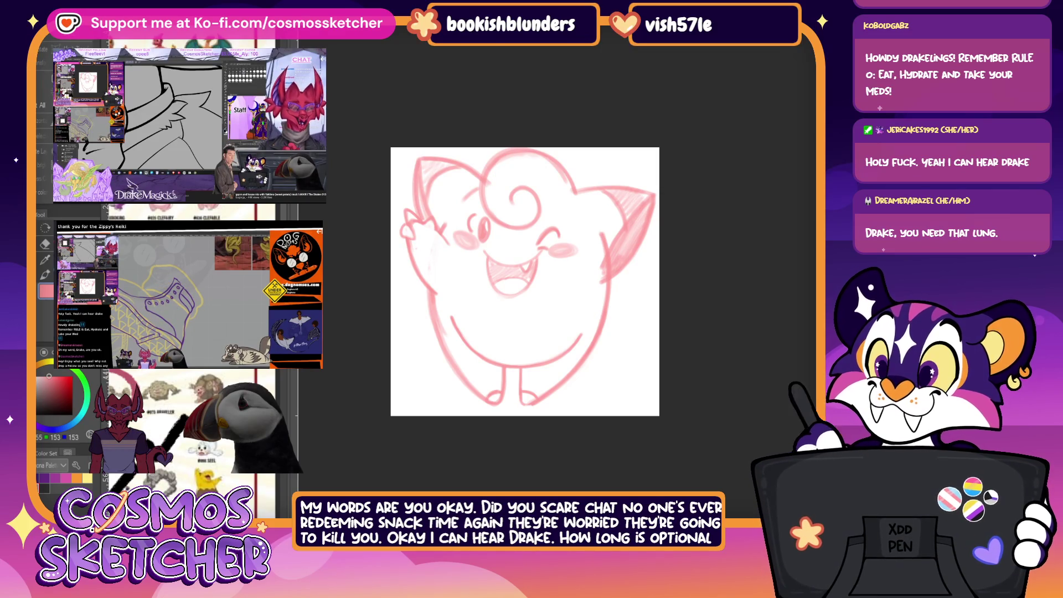
{"action": "key", "text": "ctrl+t"}
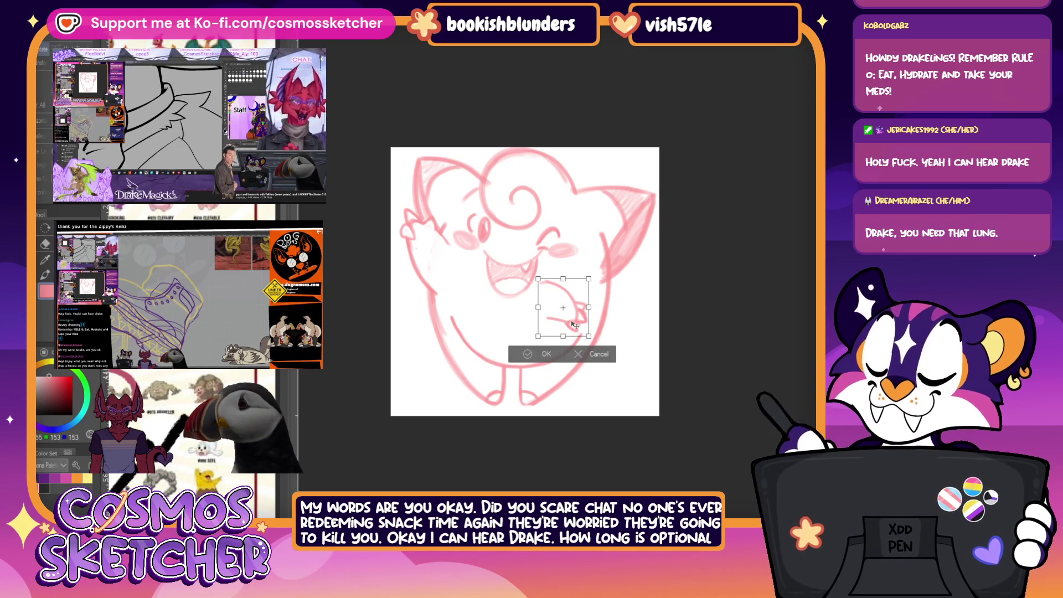
{"action": "mouse_move", "coordinate": [572, 322]}
{"action": "left_mouse_down"}
{"action": "mouse_move", "coordinate": [623, 329]}
{"action": "mouse_move", "coordinate": [653, 353]}
{"action": "mouse_move", "coordinate": [631, 366]}
{"action": "left_mouse_up"}
{"action": "left_click", "coordinate": [594, 389]}
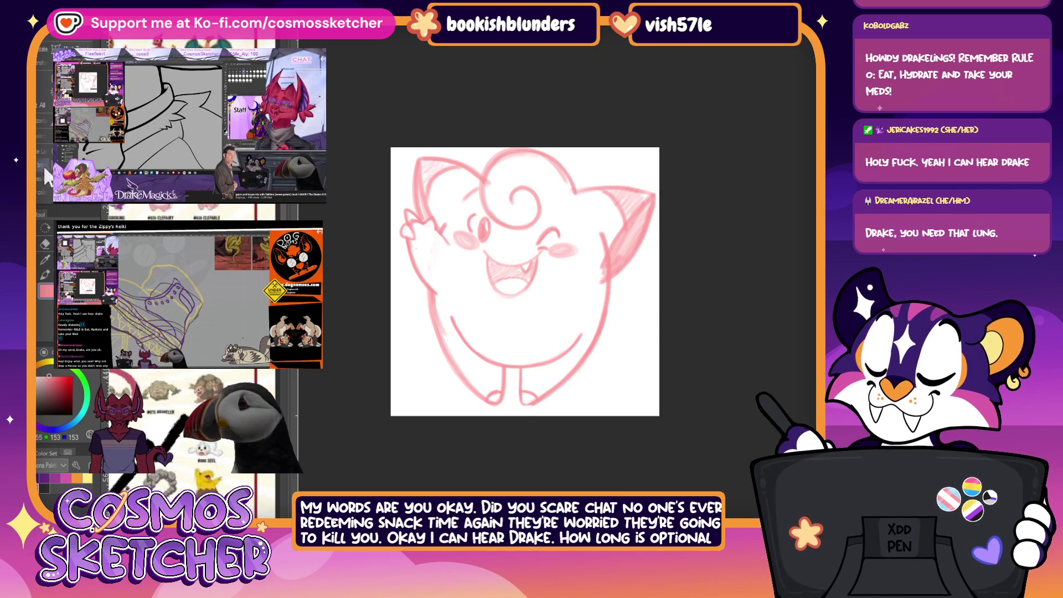
Step: Paste a flipped copy of the waving hand, place it at the lower right and rotate it into the right arm
{"action": "key", "text": "ctrl+t"}
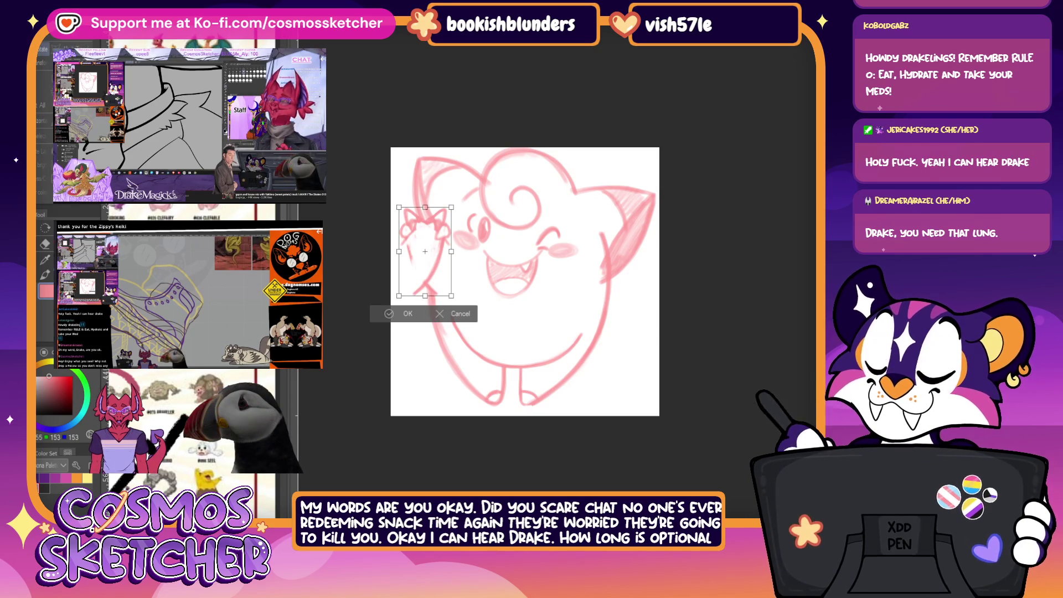
{"action": "key", "text": "ctrl+shift+v"}
{"action": "left_click_drag", "start_coordinate": [437, 284], "coordinate": [633, 321]}
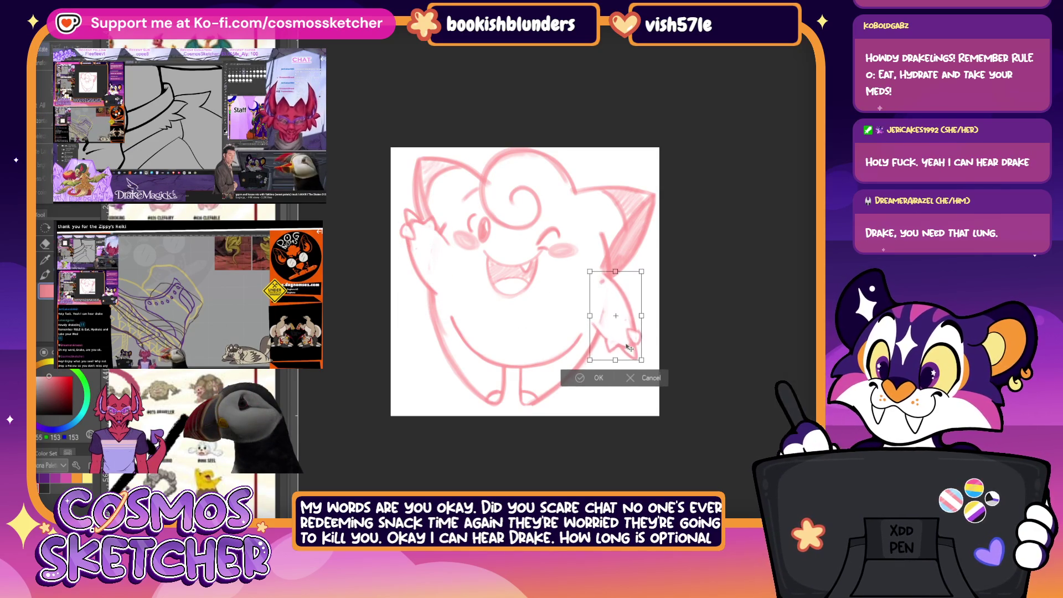
{"action": "mouse_move", "coordinate": [665, 275]}
{"action": "left_mouse_down"}
{"action": "mouse_move", "coordinate": [675, 319]}
{"action": "mouse_move", "coordinate": [632, 322]}
{"action": "left_mouse_up"}
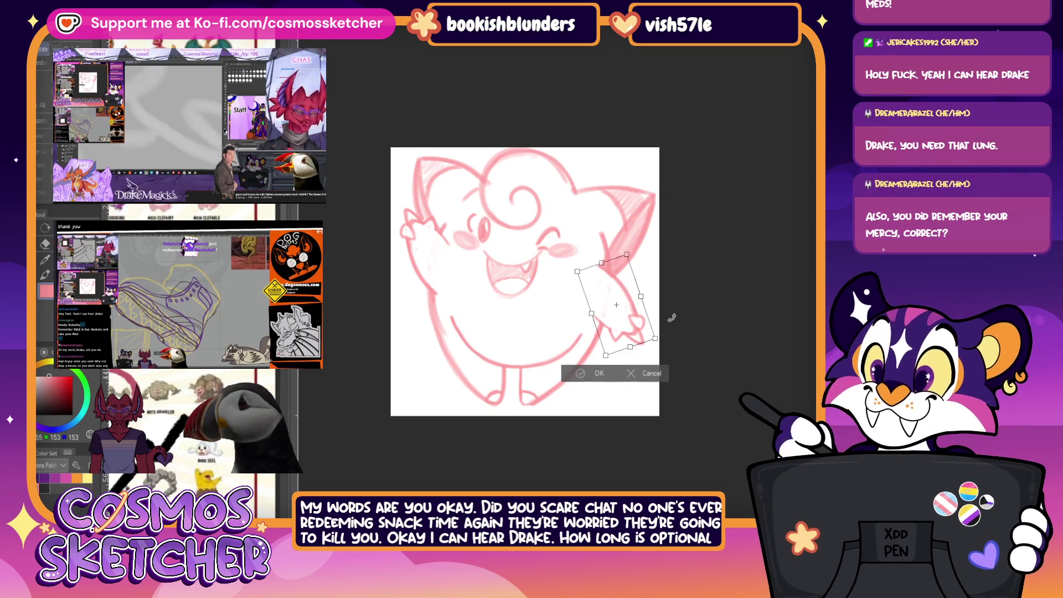
{"action": "left_click_drag", "start_coordinate": [668, 329], "coordinate": [629, 338]}
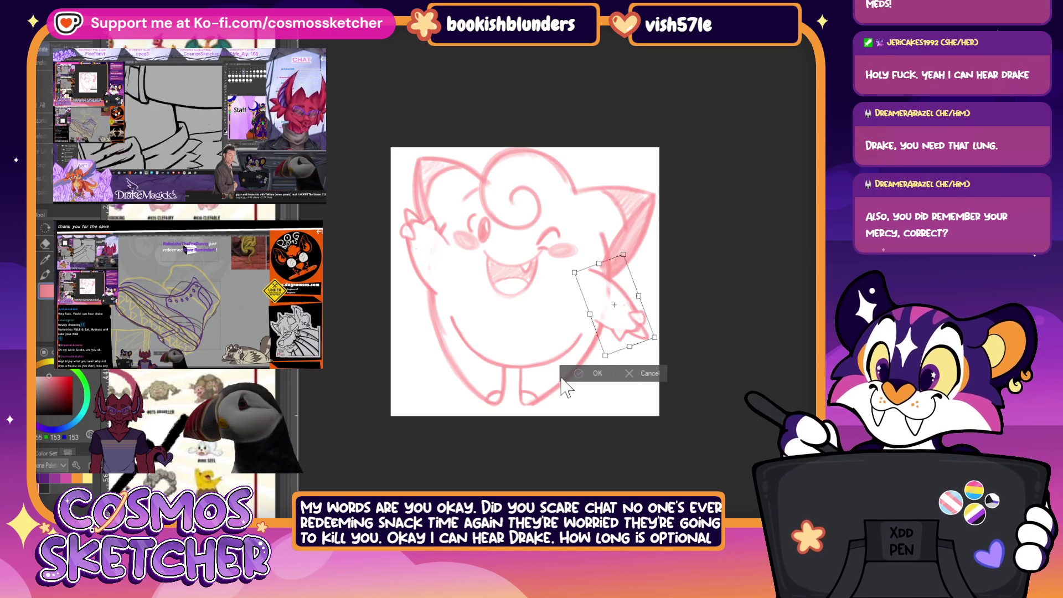
{"action": "left_click", "coordinate": [596, 374]}
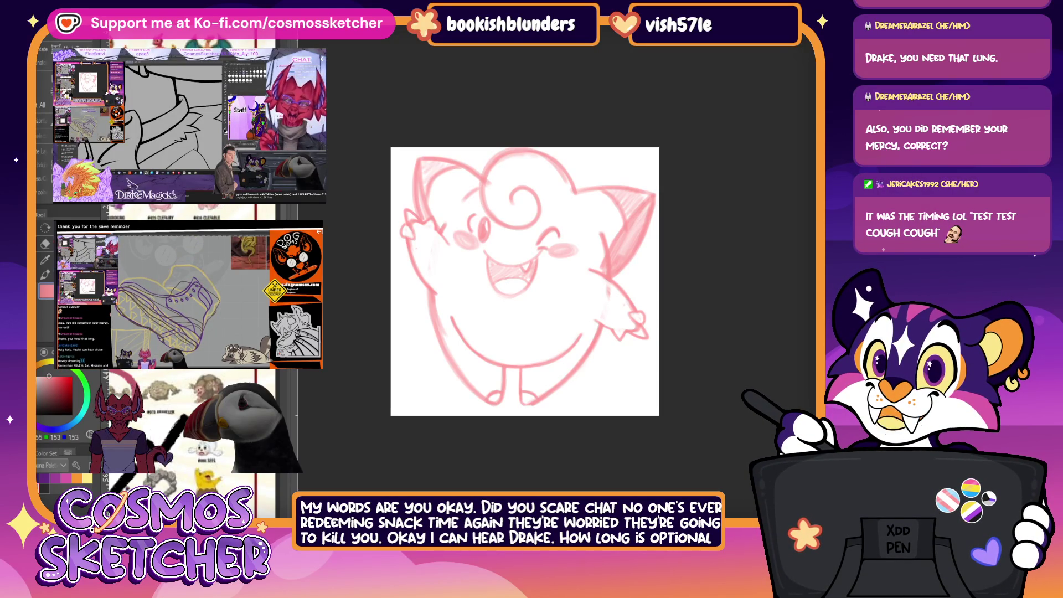
Step: Remove the right arm stroke, try a new one, undo it, and add a short arm stroke instead
{"action": "key", "text": "ctrl+z"}
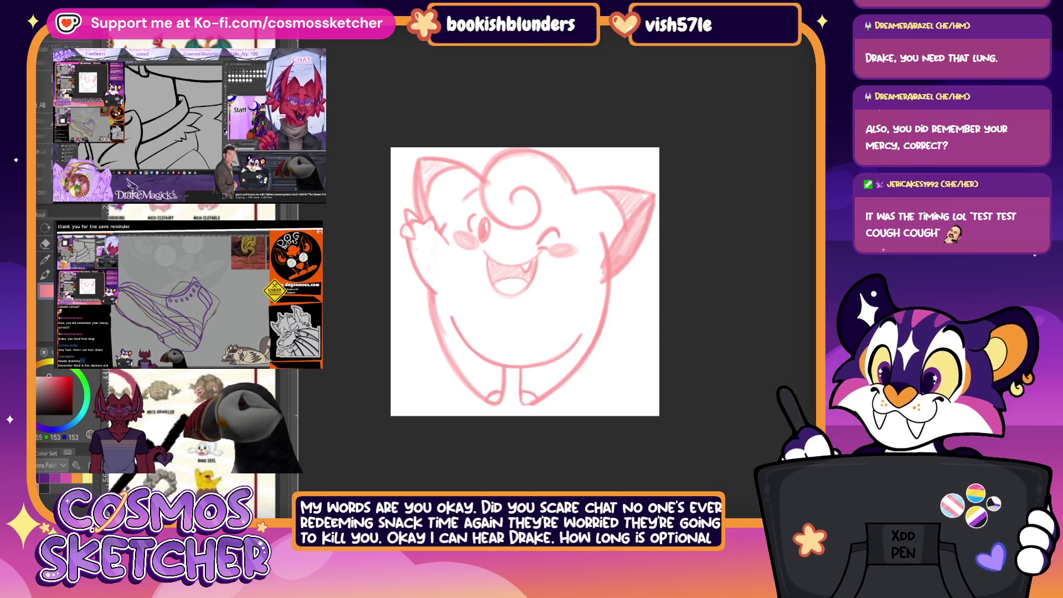
{"action": "left_click_drag", "start_coordinate": [599, 297], "coordinate": [621, 342]}
{"action": "key", "text": "ctrl+z"}
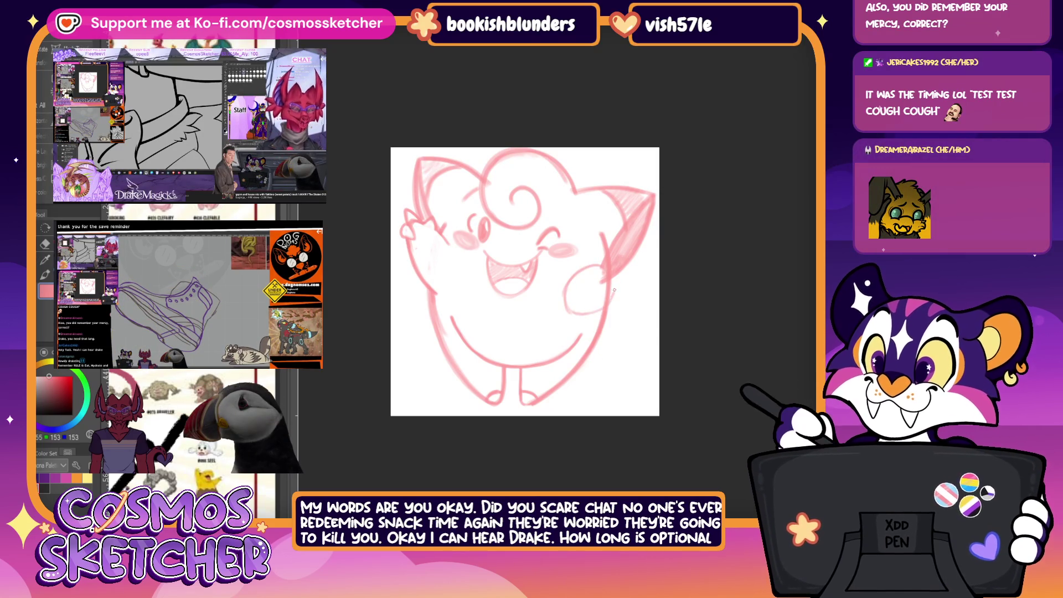
{"action": "left_click_drag", "start_coordinate": [564, 314], "coordinate": [605, 305]}
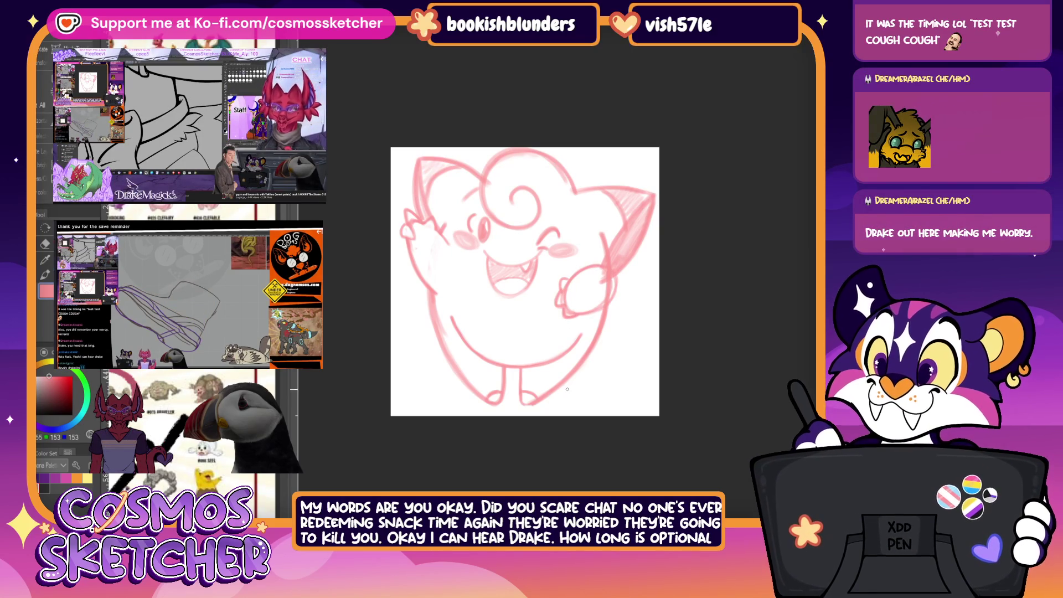
Step: Rotate the right arm about 45 degrees into a fist beside the cheek, commit, and touch up its outline
{"action": "key", "text": "ctrl+t"}
{"action": "left_click_drag", "start_coordinate": [625, 327], "coordinate": [634, 301]}
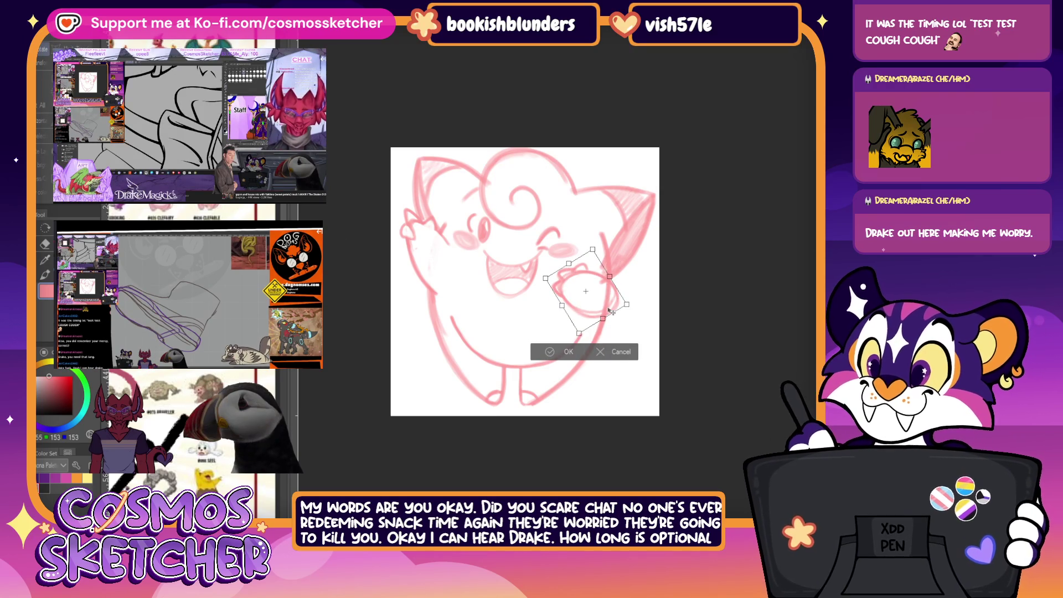
{"action": "left_click", "coordinate": [565, 349]}
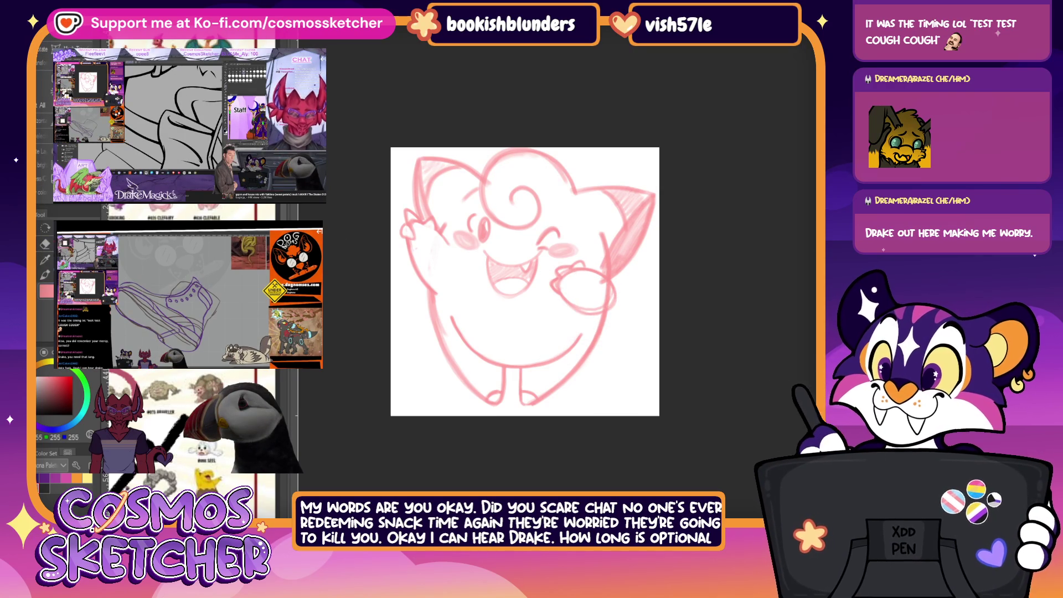
{"action": "left_click_drag", "start_coordinate": [601, 288], "coordinate": [578, 299]}
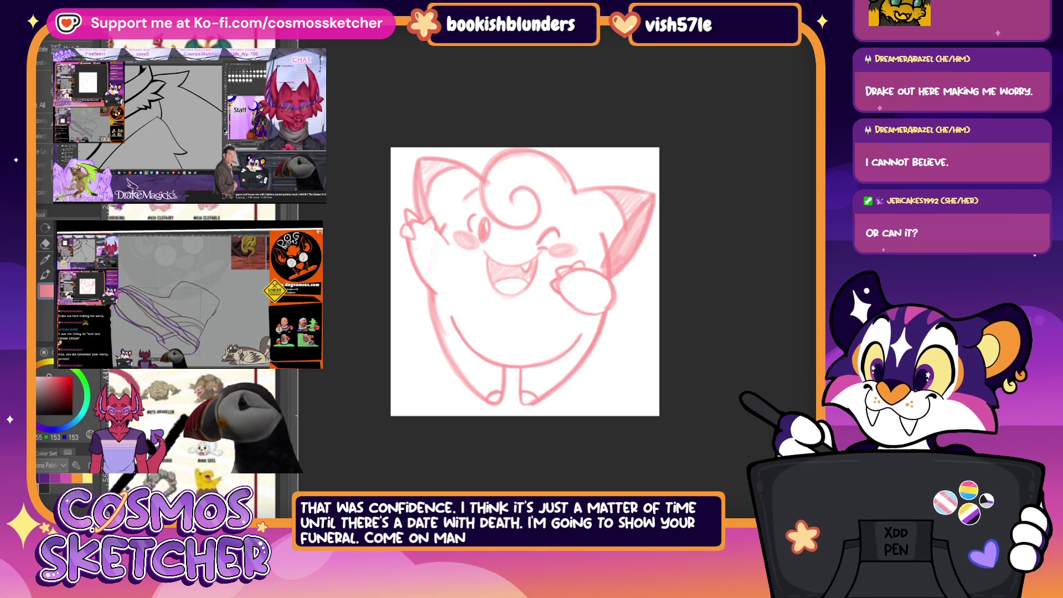
Step: Shift the canvas view and temporarily hide the pink sketch
{"action": "mouse_move", "coordinate": [495, 305]}
{"action": "left_mouse_down"}
{"action": "mouse_move", "coordinate": [500, 320]}
{"action": "mouse_move", "coordinate": [516, 314]}
{"action": "left_mouse_up"}
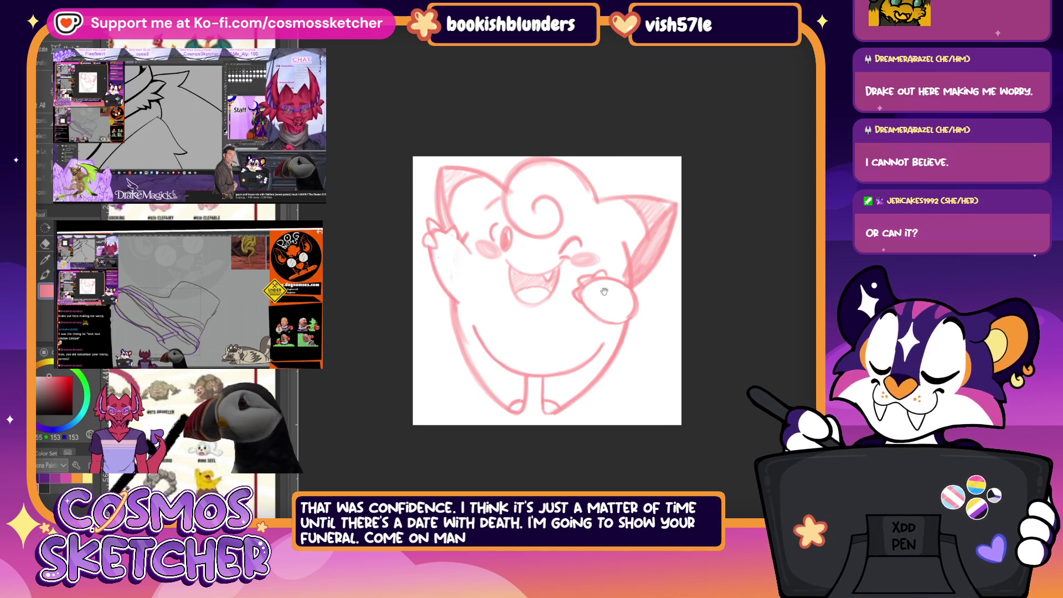
{"action": "left_click_drag", "start_coordinate": [722, 264], "coordinate": [690, 258]}
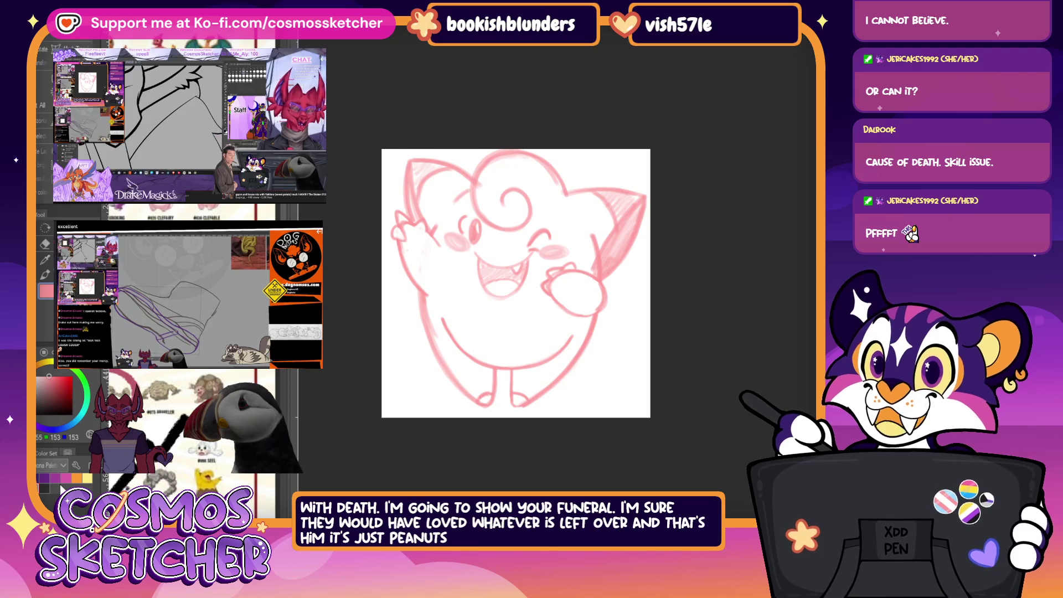
{"action": "key", "text": "Delete"}
Step: Show the sketch again at a lighter opacity, shrink it slightly around the centre and commit
{"action": "key", "text": "ctrl+z"}
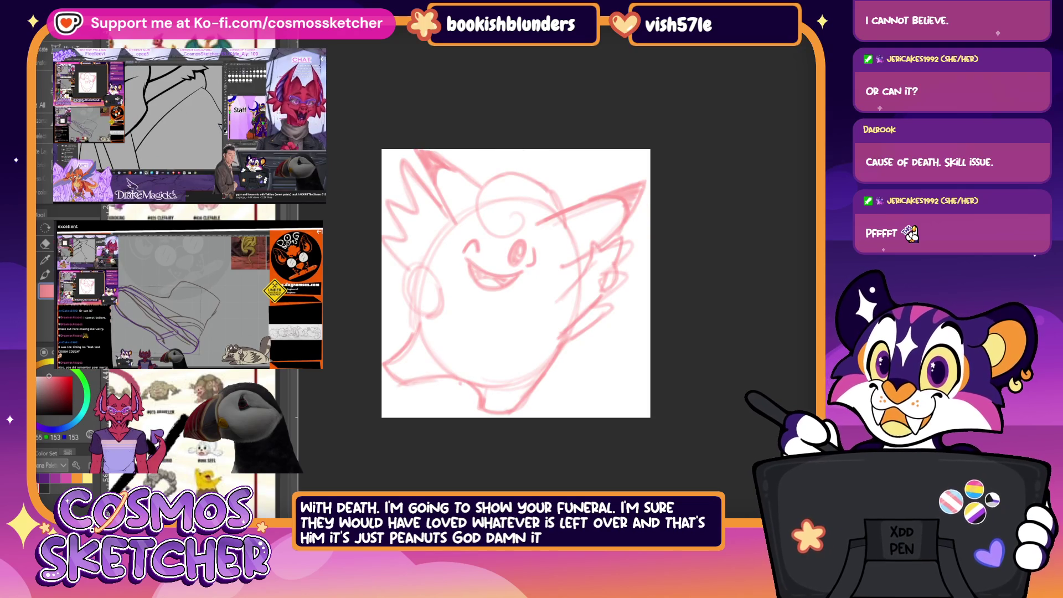
{"action": "key", "text": "2"}
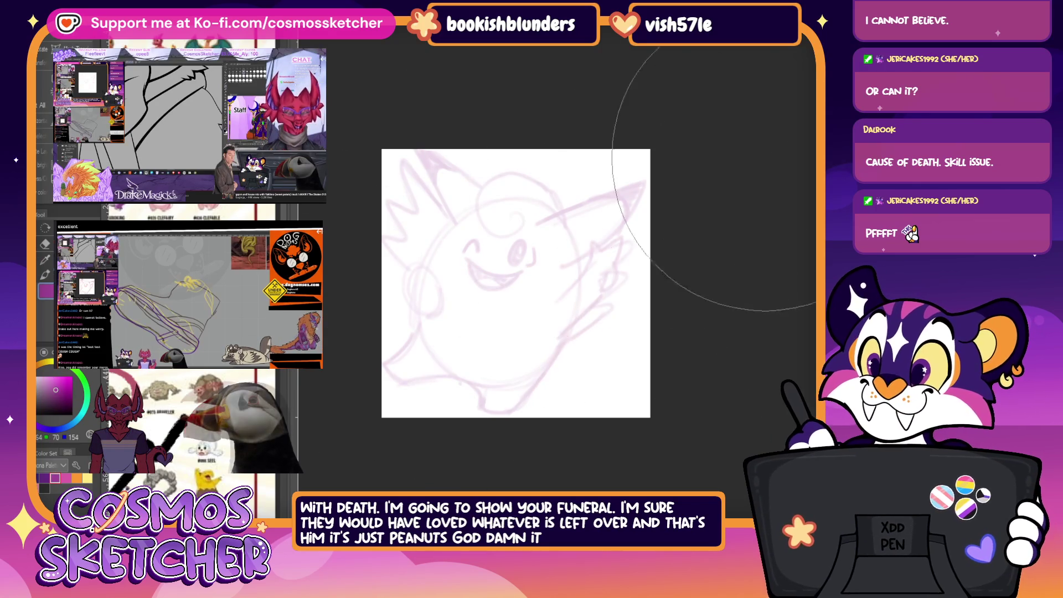
{"action": "key", "text": "ctrl+t"}
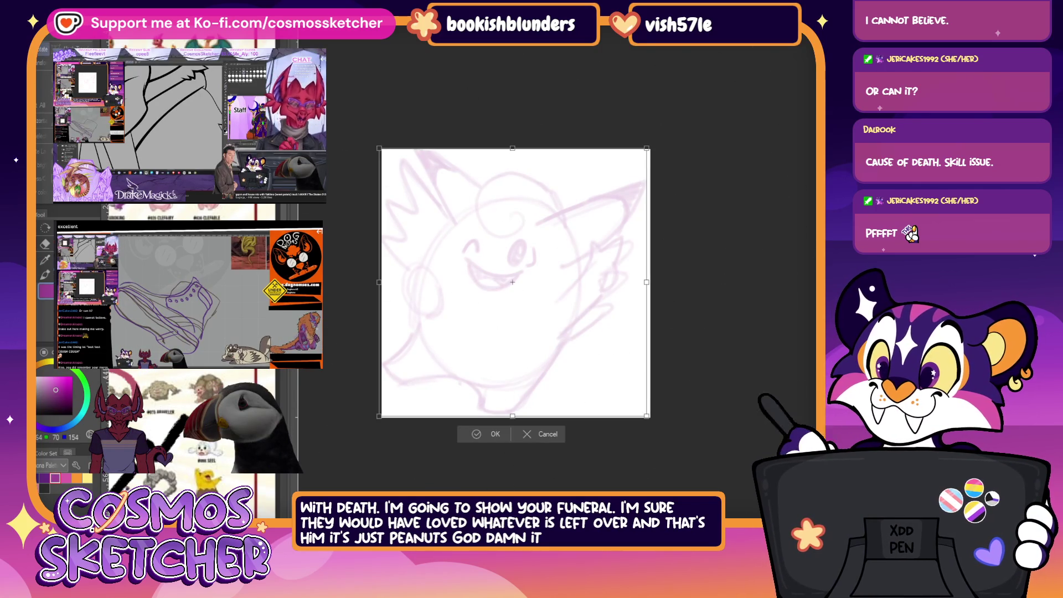
{"action": "left_click_drag", "start_coordinate": [512, 148], "coordinate": [516, 163]}
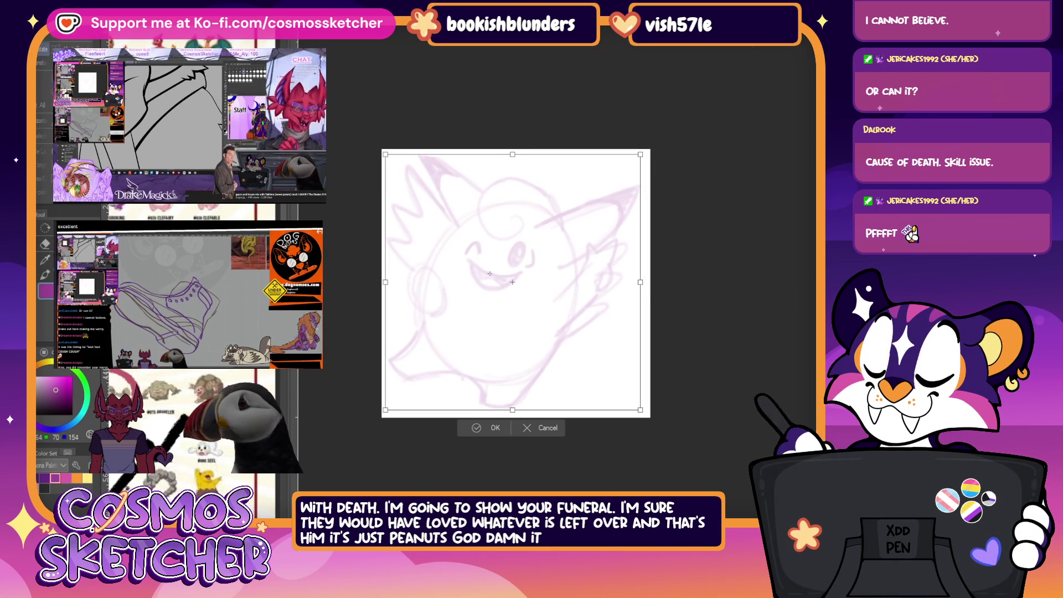
{"action": "left_click", "coordinate": [526, 420]}
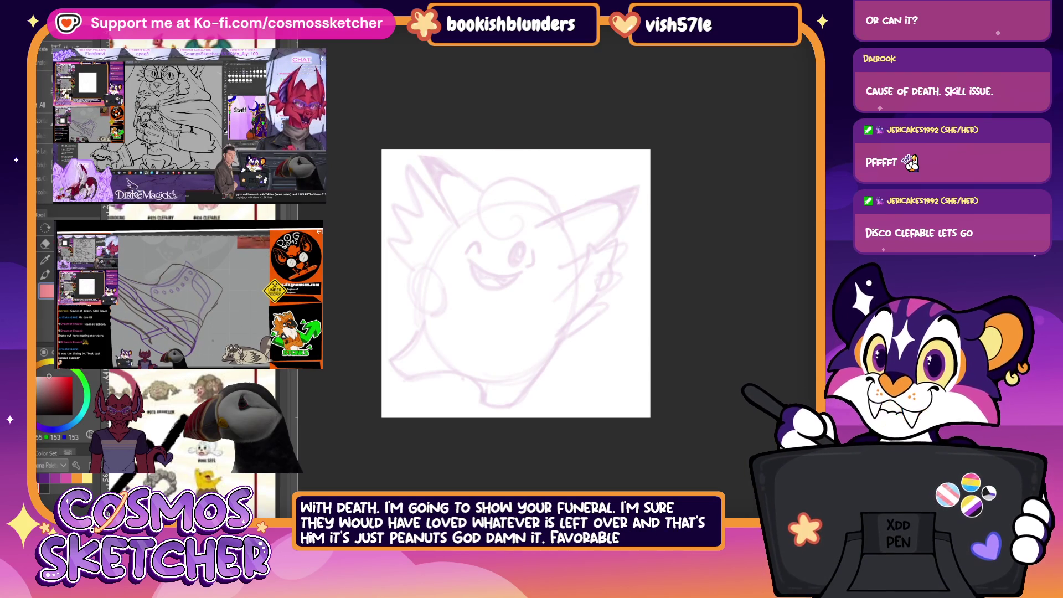
Step: Try a counterclockwise rotation of the sketch, cancel it, and extend a curved stroke on the right side
{"action": "key", "text": "ctrl+t"}
{"action": "mouse_move", "coordinate": [677, 300]}
{"action": "left_mouse_down"}
{"action": "mouse_move", "coordinate": [675, 256]}
{"action": "mouse_move", "coordinate": [690, 281]}
{"action": "mouse_move", "coordinate": [602, 291]}
{"action": "left_mouse_up"}
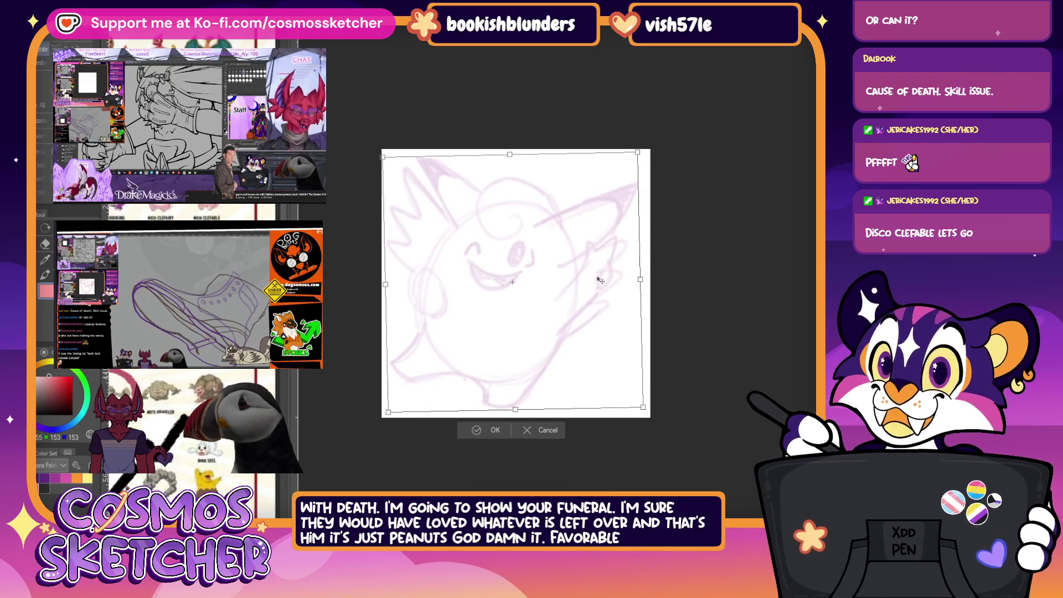
{"action": "left_click", "coordinate": [549, 432]}
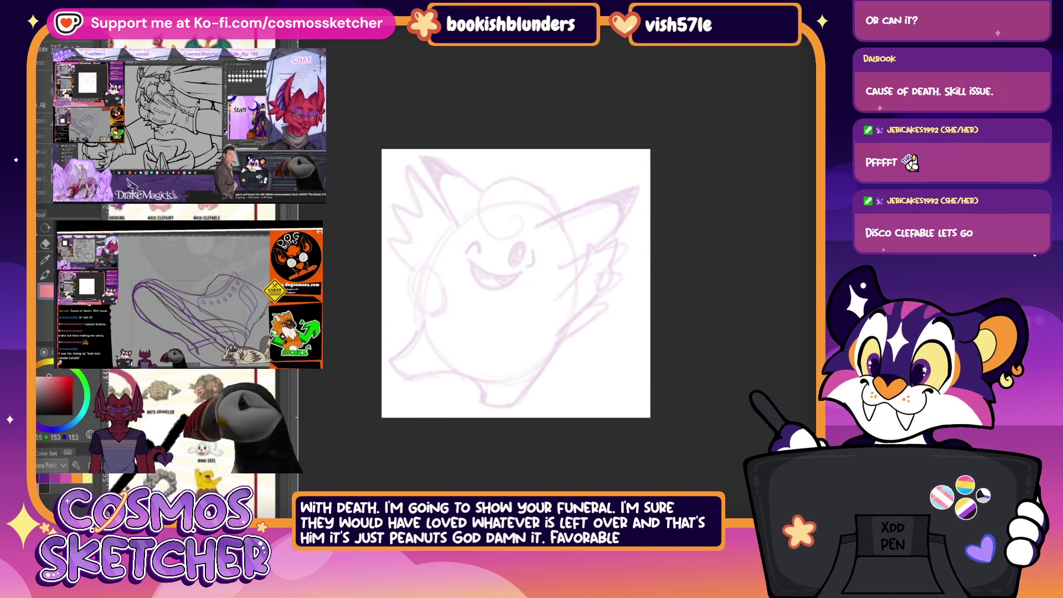
{"action": "mouse_move", "coordinate": [593, 325]}
{"action": "left_mouse_down"}
{"action": "mouse_move", "coordinate": [634, 232]}
{"action": "mouse_move", "coordinate": [555, 333]}
{"action": "left_mouse_up"}
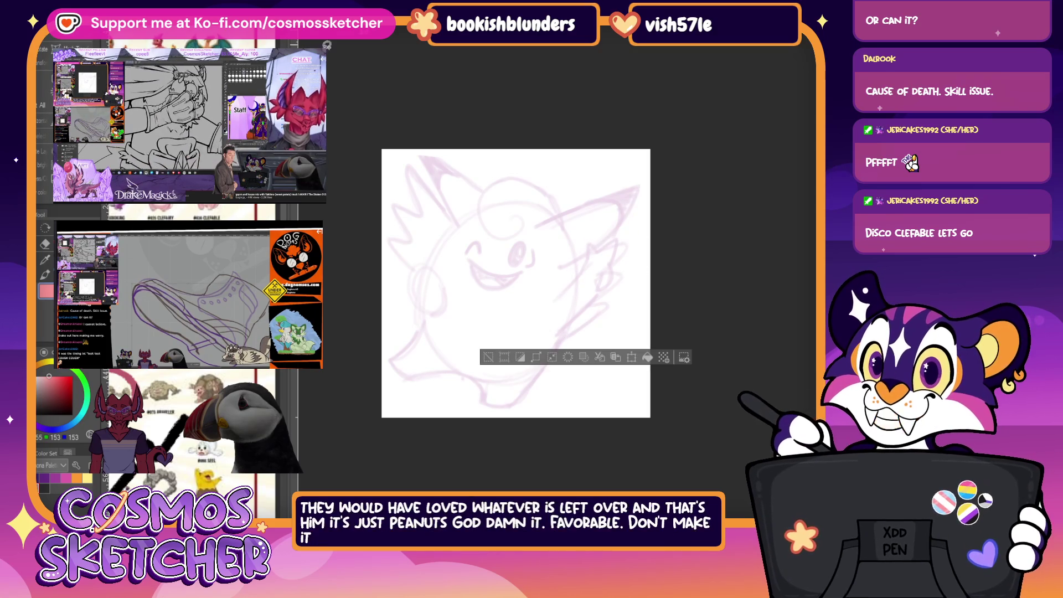
Step: Move the lassoed part down-left, rotate it about 23° clockwise and commit
{"action": "key", "text": "ctrl+t"}
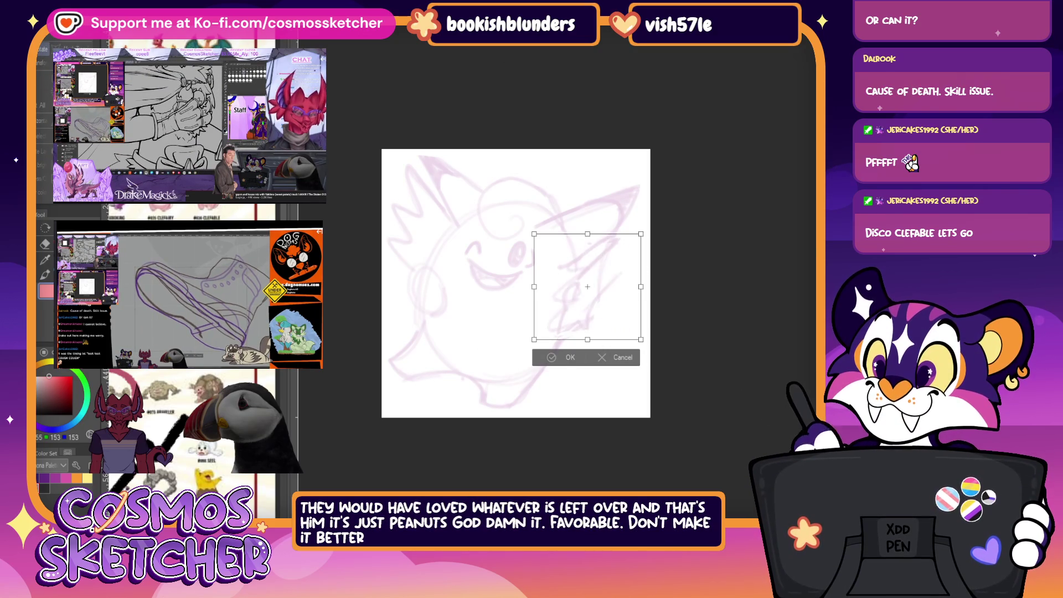
{"action": "left_click_drag", "start_coordinate": [587, 285], "coordinate": [533, 318]}
{"action": "left_click_drag", "start_coordinate": [597, 331], "coordinate": [588, 355]}
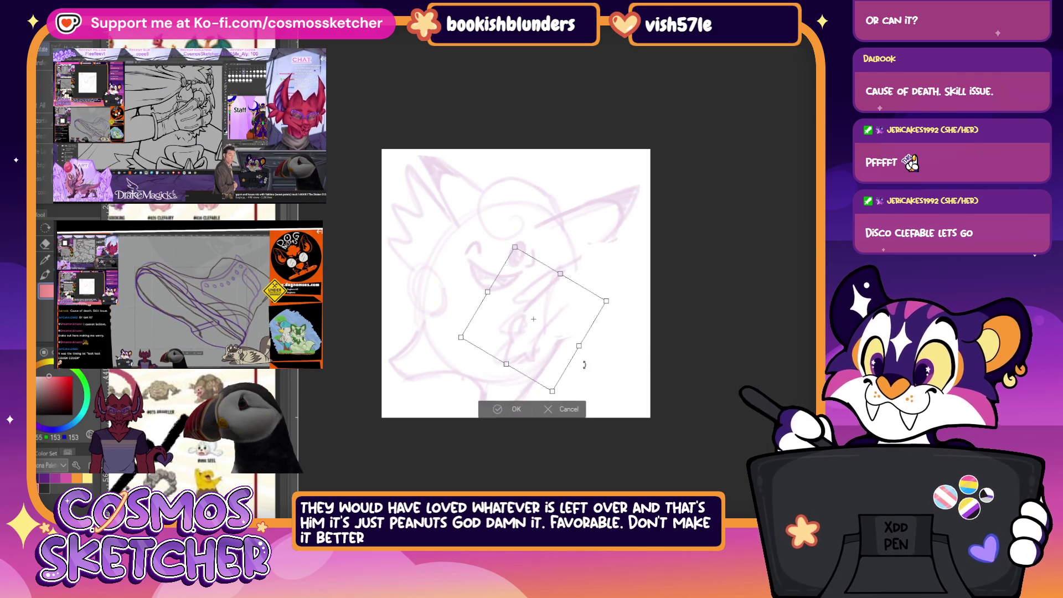
{"action": "left_click", "coordinate": [490, 414]}
Step: Step back through the history to undo the rotation, then scribble test strokes and undo them
{"action": "key", "text": "ctrl+d"}
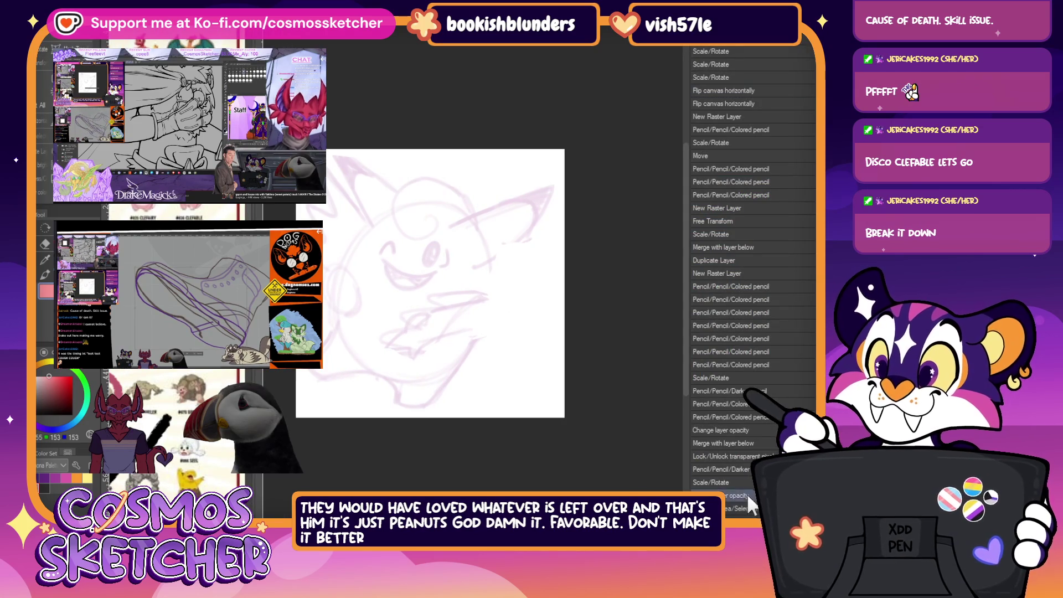
{"action": "key", "text": "ctrl+a"}
{"action": "key", "text": "ctrl+d"}
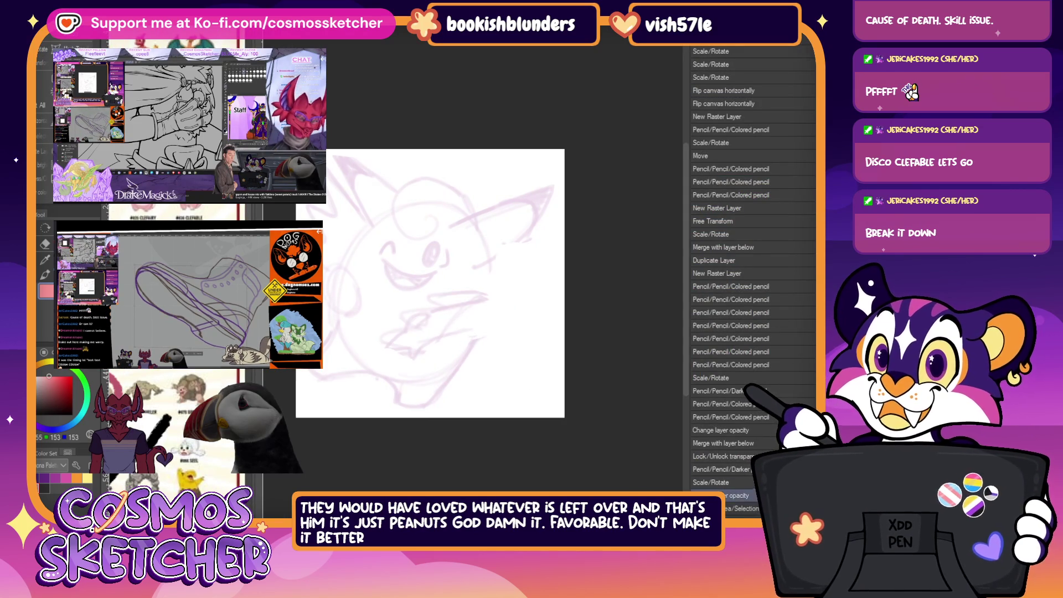
{"action": "key", "text": "ctrl+a"}
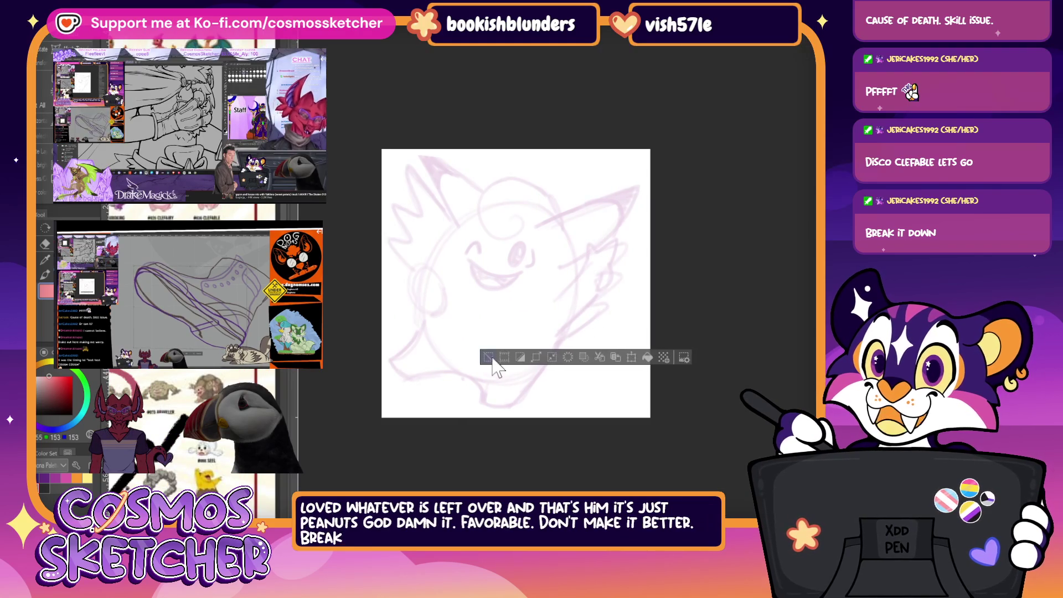
{"action": "key", "text": "ctrl+d"}
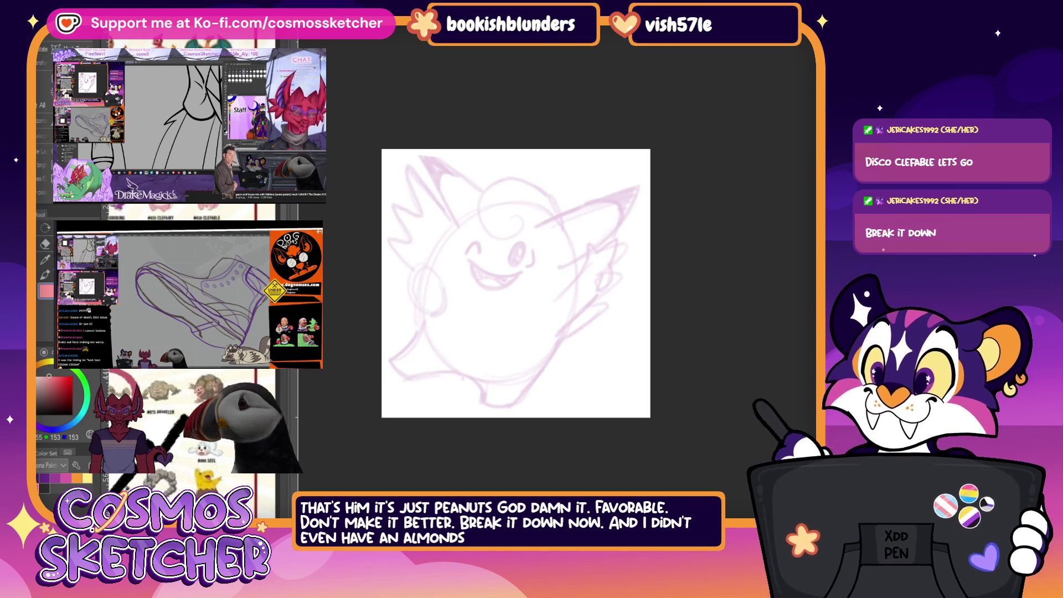
{"action": "left_click_drag", "start_coordinate": [470, 250], "coordinate": [581, 274]}
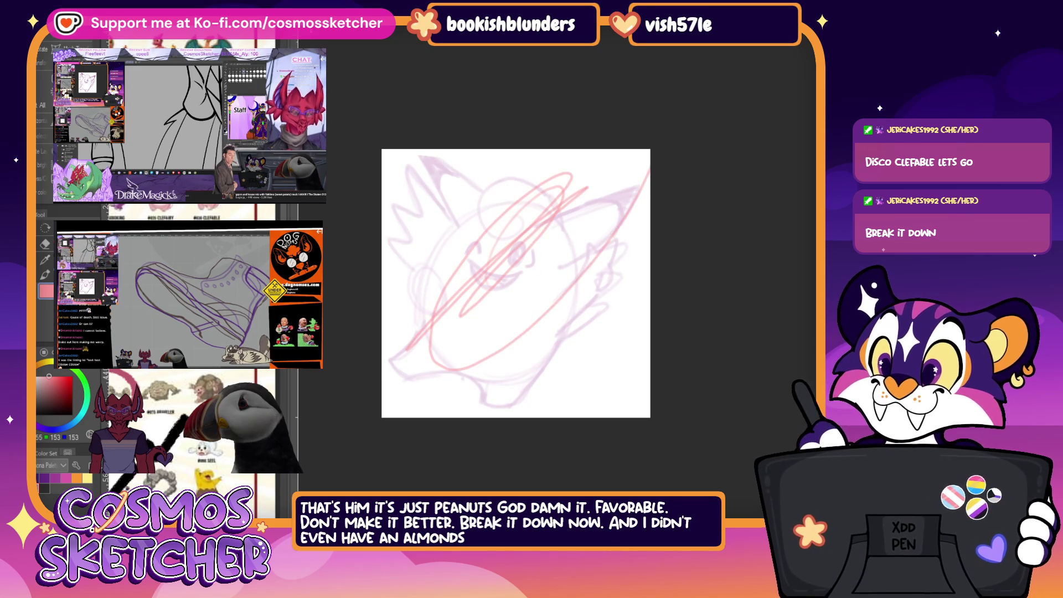
{"action": "key", "text": "ctrl+z"}
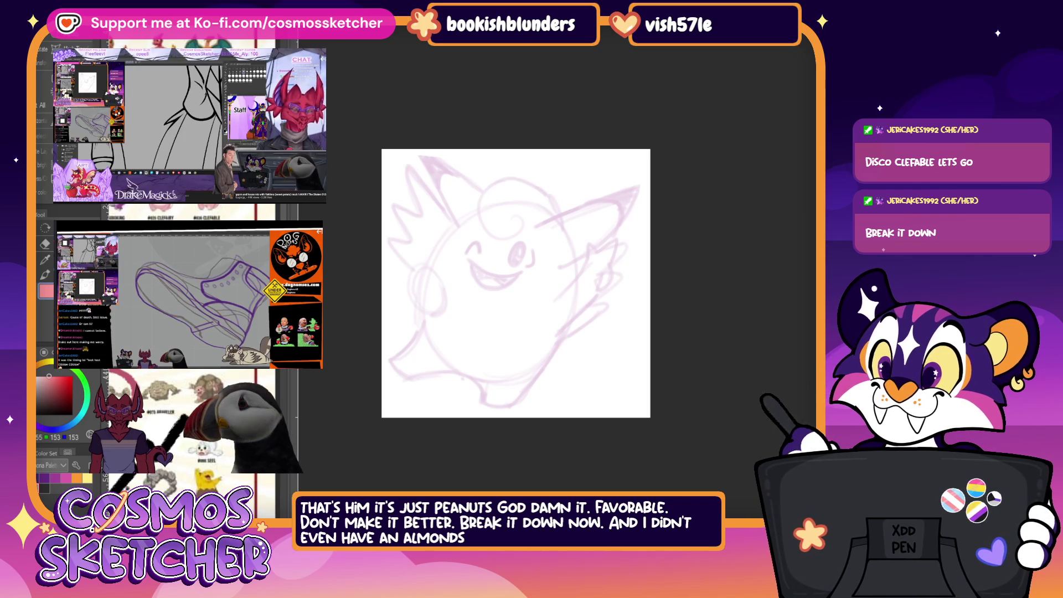
Step: Paste the Clefable reference, shrink it to about half size and park it in the canvas's bottom-right corner
{"action": "key", "text": "ctrl+v"}
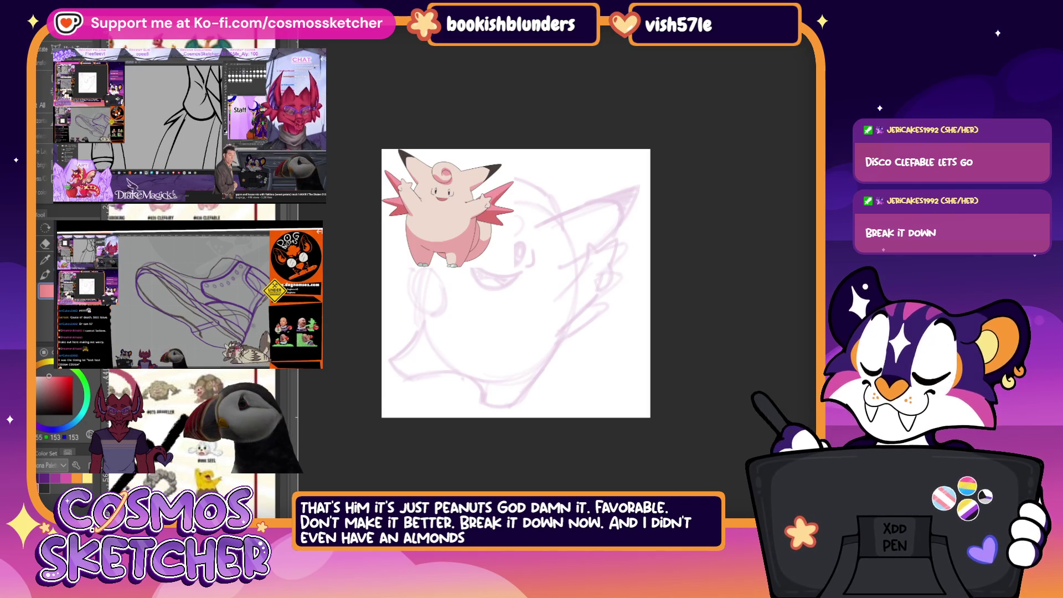
{"action": "key", "text": "ctrl+t"}
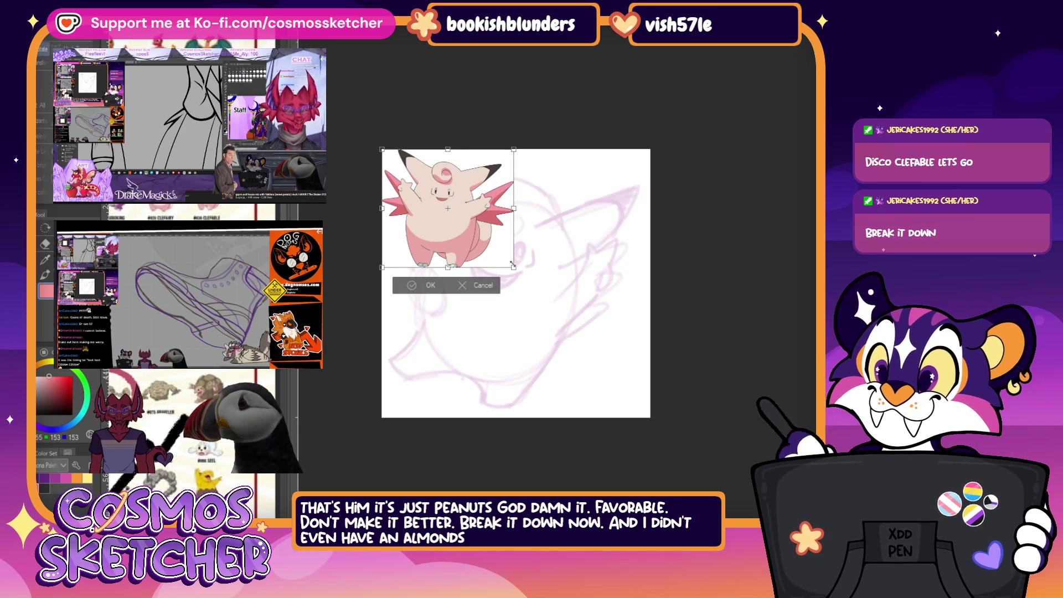
{"action": "left_click_drag", "start_coordinate": [515, 268], "coordinate": [451, 218]}
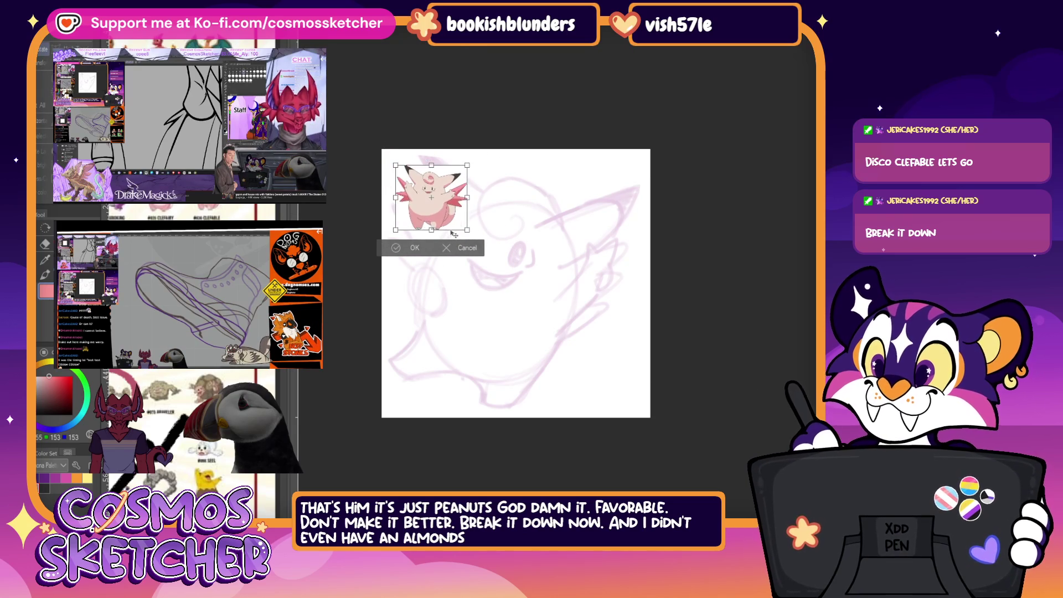
{"action": "left_click_drag", "start_coordinate": [417, 180], "coordinate": [601, 376]}
{"action": "left_click", "coordinate": [584, 426]}
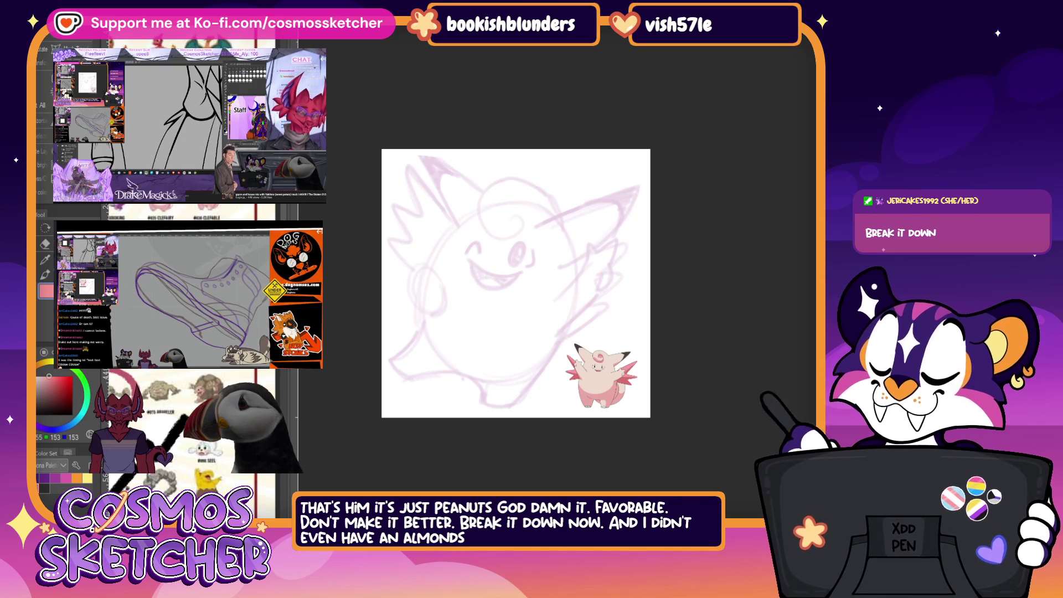
{"action": "scroll", "coordinate": [395, 286], "scroll_direction": "up", "scroll_amount": 2}
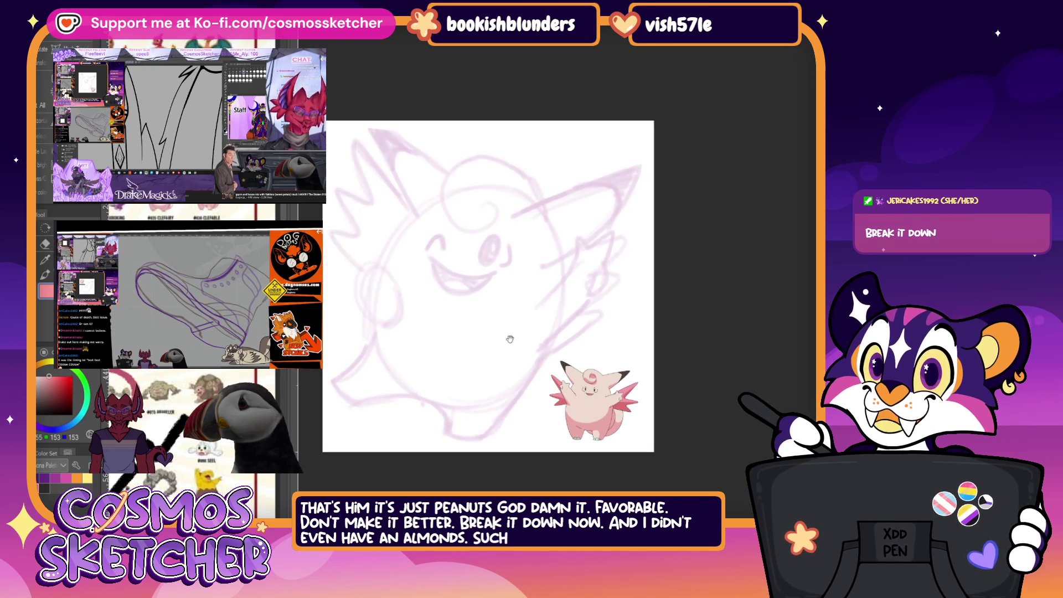
{"action": "scroll", "coordinate": [673, 334], "scroll_direction": "up", "scroll_amount": 1}
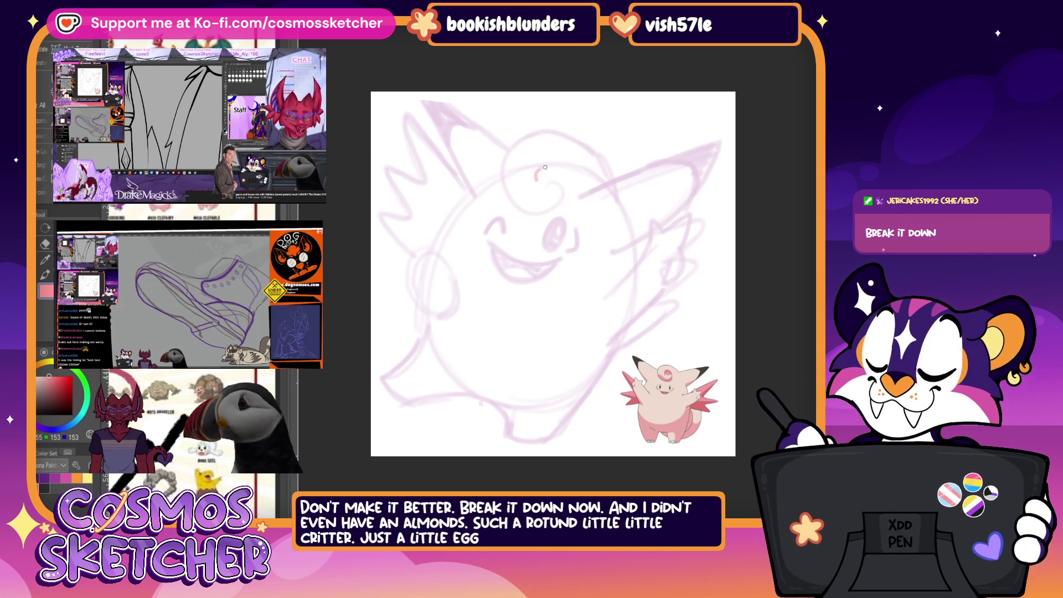
Step: Trace the spiral head curl in red, redrawing its inner curl and outer arc
{"action": "left_click_drag", "start_coordinate": [552, 202], "coordinate": [579, 146]}
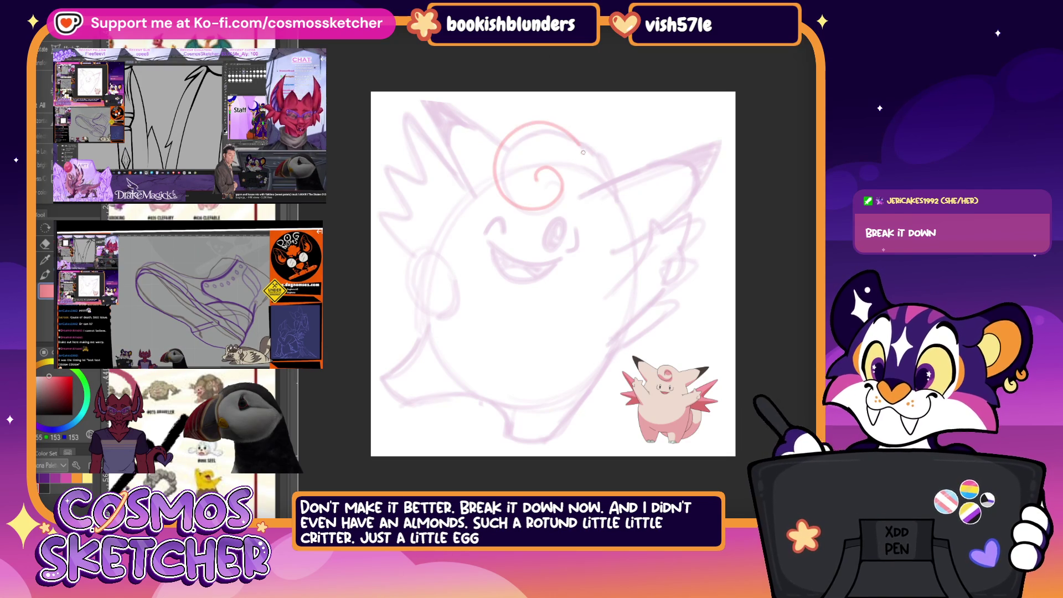
{"action": "left_click_drag", "start_coordinate": [541, 184], "coordinate": [520, 210]}
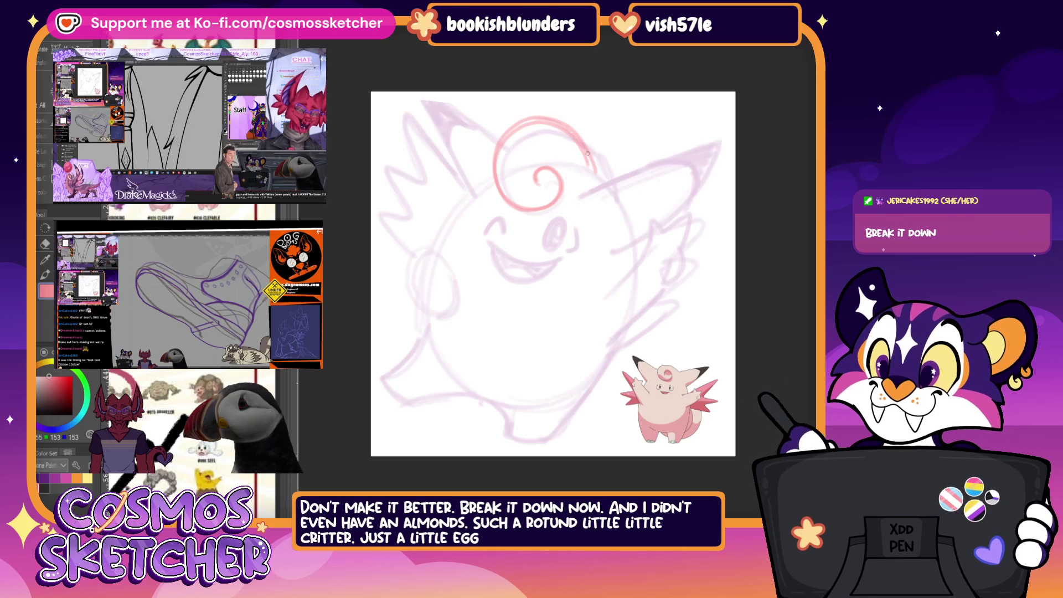
{"action": "left_click_drag", "start_coordinate": [570, 130], "coordinate": [600, 178]}
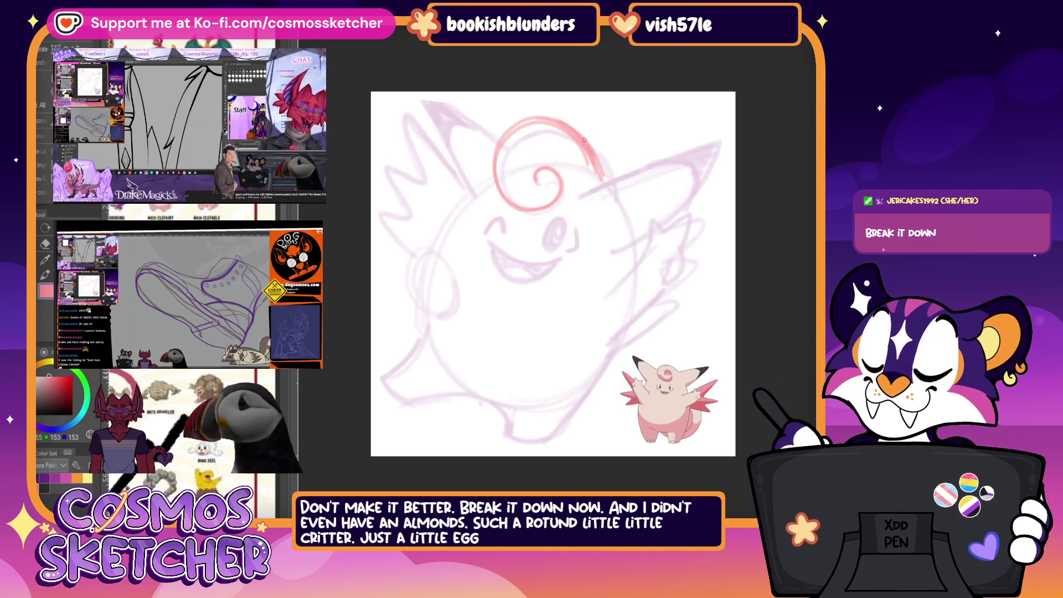
{"action": "left_click_drag", "start_coordinate": [503, 140], "coordinate": [499, 189]}
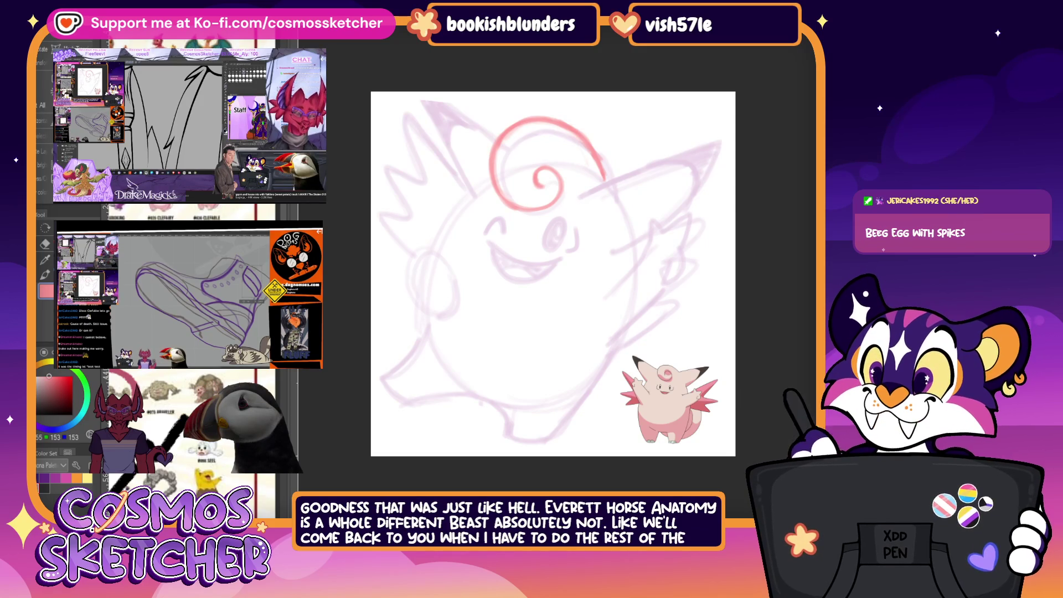
Step: Outline the right ear's lower and upper edges and the left ear's upper edge in red
{"action": "left_click_drag", "start_coordinate": [585, 193], "coordinate": [704, 139]}
{"action": "mouse_move", "coordinate": [588, 192]}
{"action": "left_mouse_down"}
{"action": "mouse_move", "coordinate": [721, 134]}
{"action": "mouse_move", "coordinate": [711, 176]}
{"action": "mouse_move", "coordinate": [623, 250]}
{"action": "left_mouse_up"}
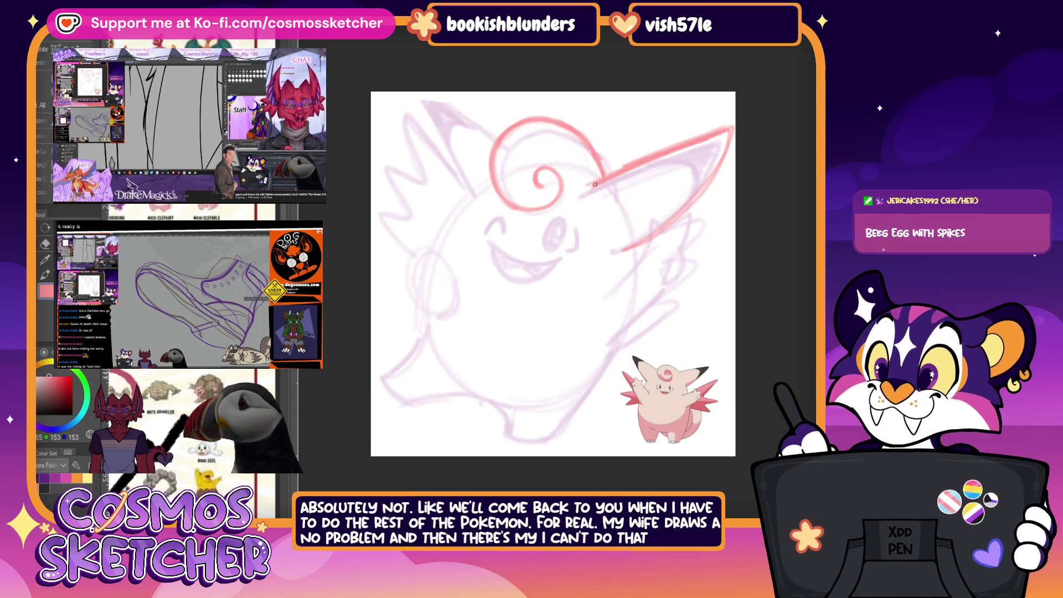
{"action": "left_click_drag", "start_coordinate": [717, 129], "coordinate": [592, 178]}
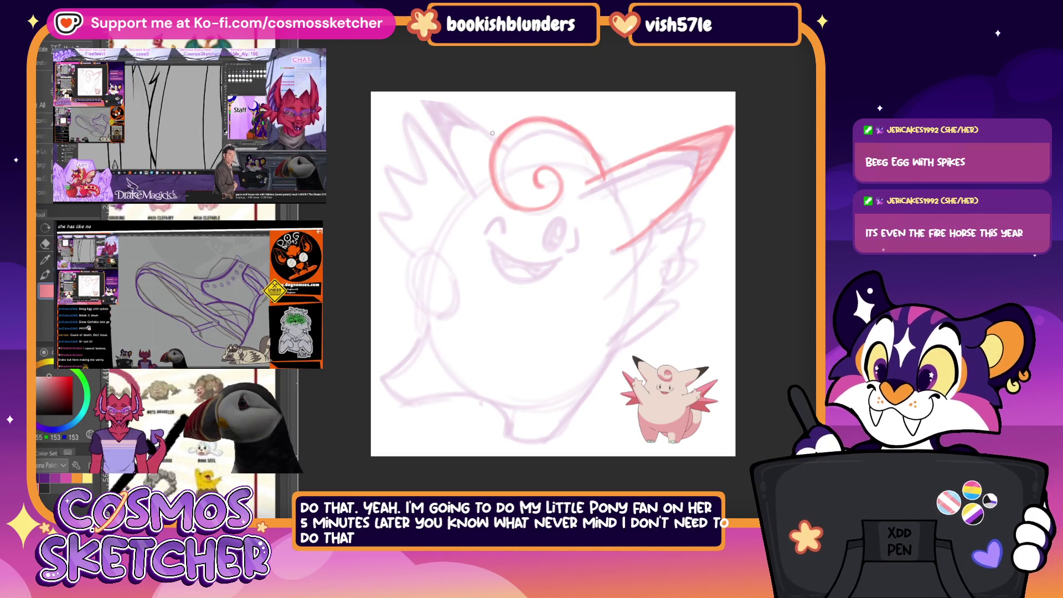
{"action": "left_click_drag", "start_coordinate": [481, 128], "coordinate": [418, 92]}
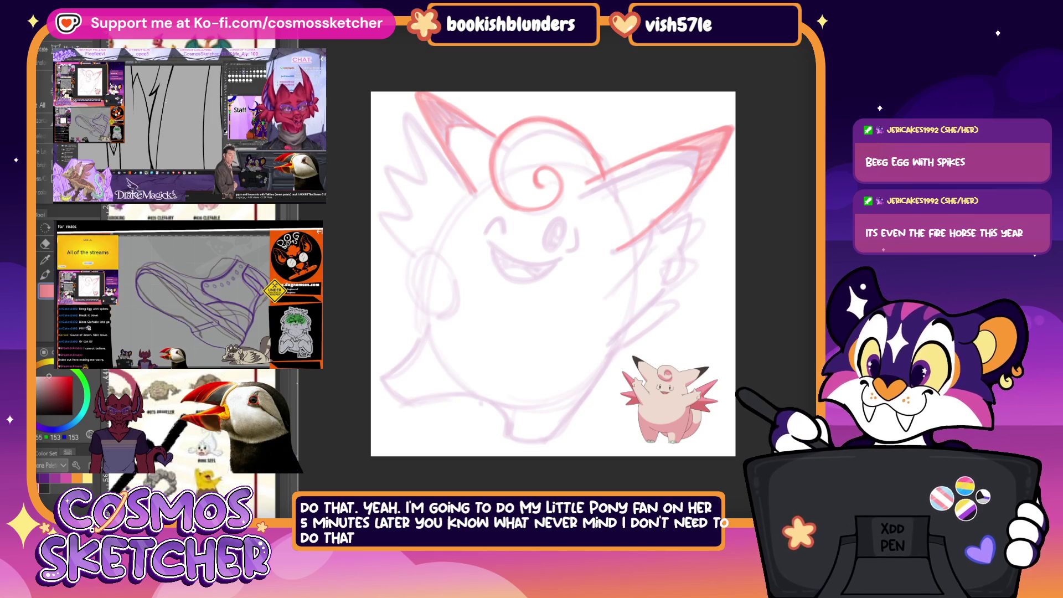
Step: Enlarge the red left ear and tilt it counter-clockwise, then reveal the rough sketch again
{"action": "key", "text": "ctrl+t"}
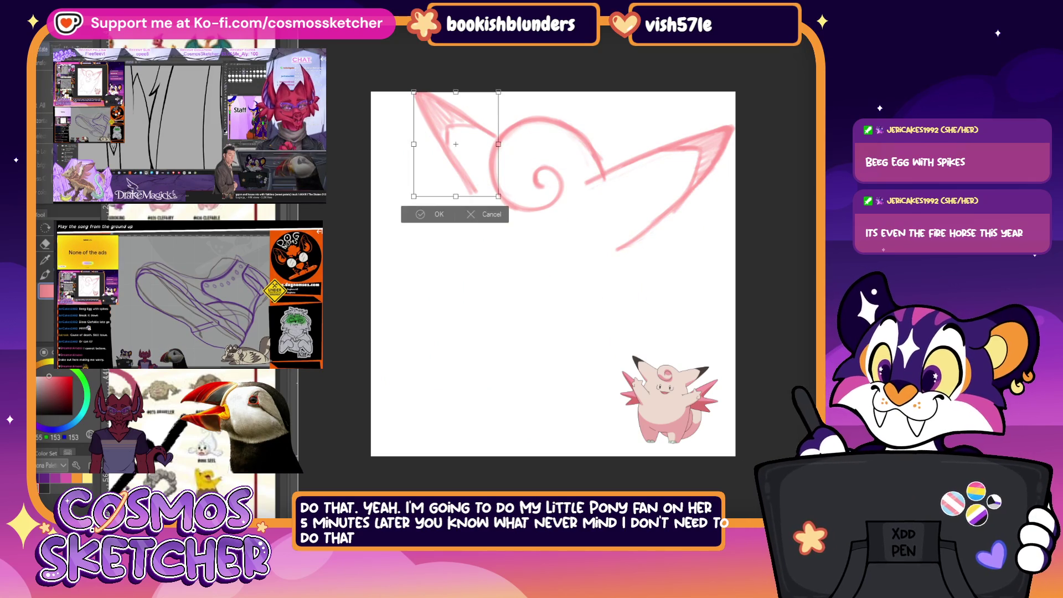
{"action": "left_click_drag", "start_coordinate": [414, 197], "coordinate": [399, 215]}
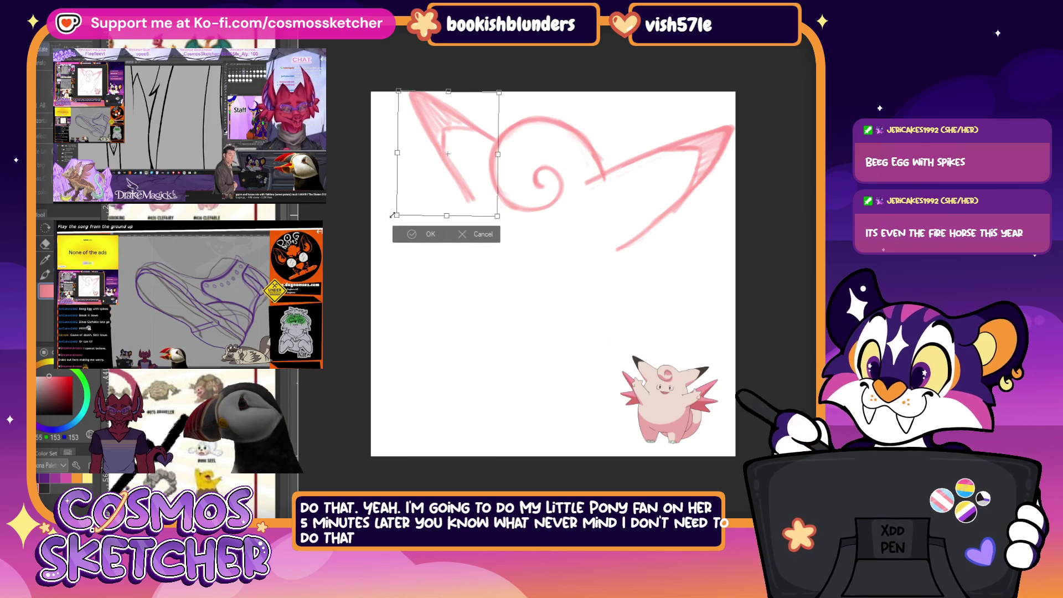
{"action": "left_click_drag", "start_coordinate": [499, 218], "coordinate": [464, 207]}
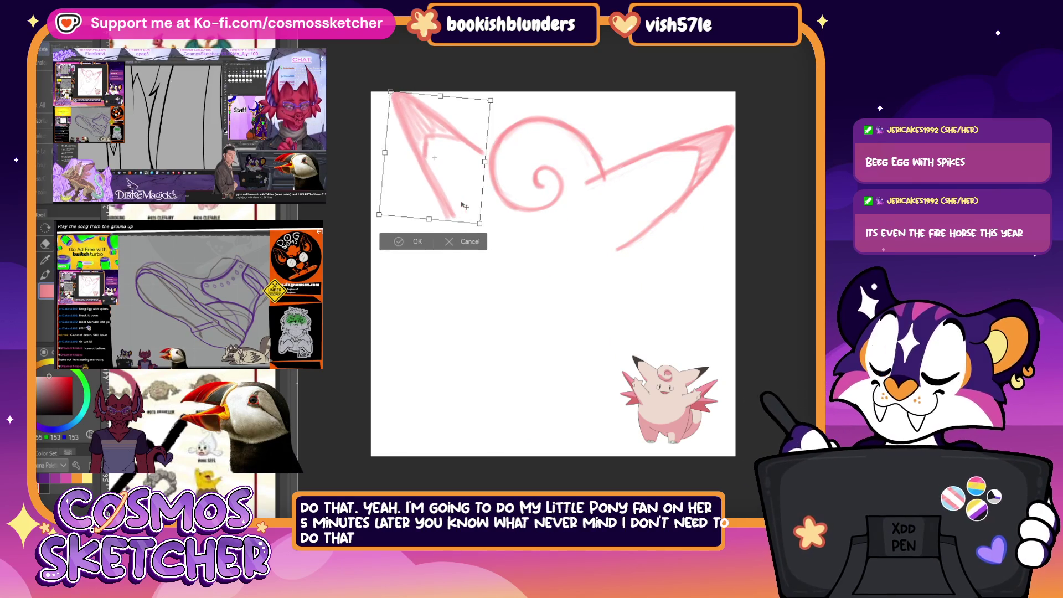
{"action": "left_click", "coordinate": [412, 242]}
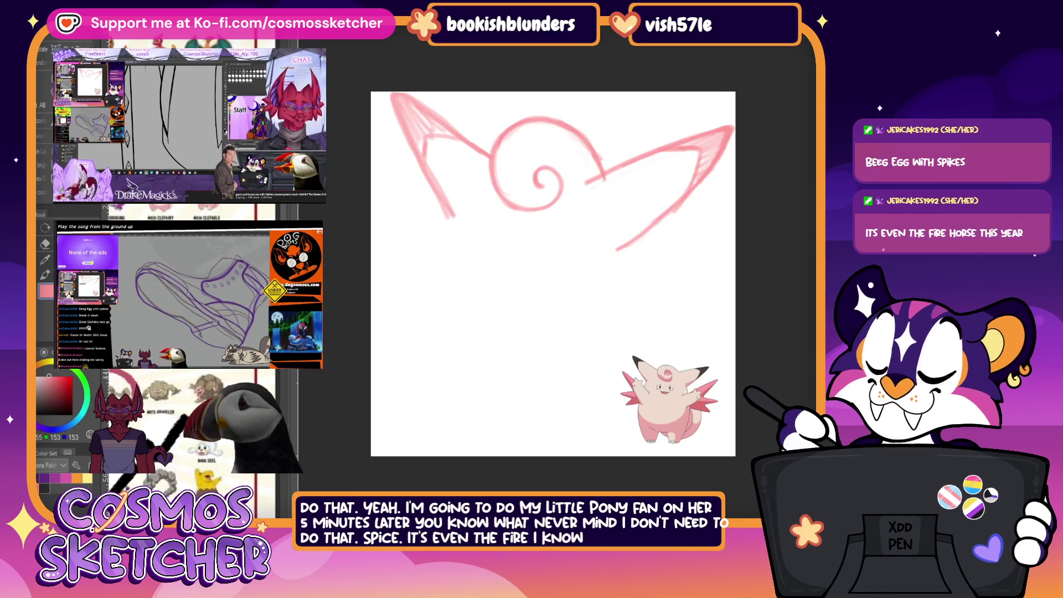
{"action": "key", "text": "ctrl+z"}
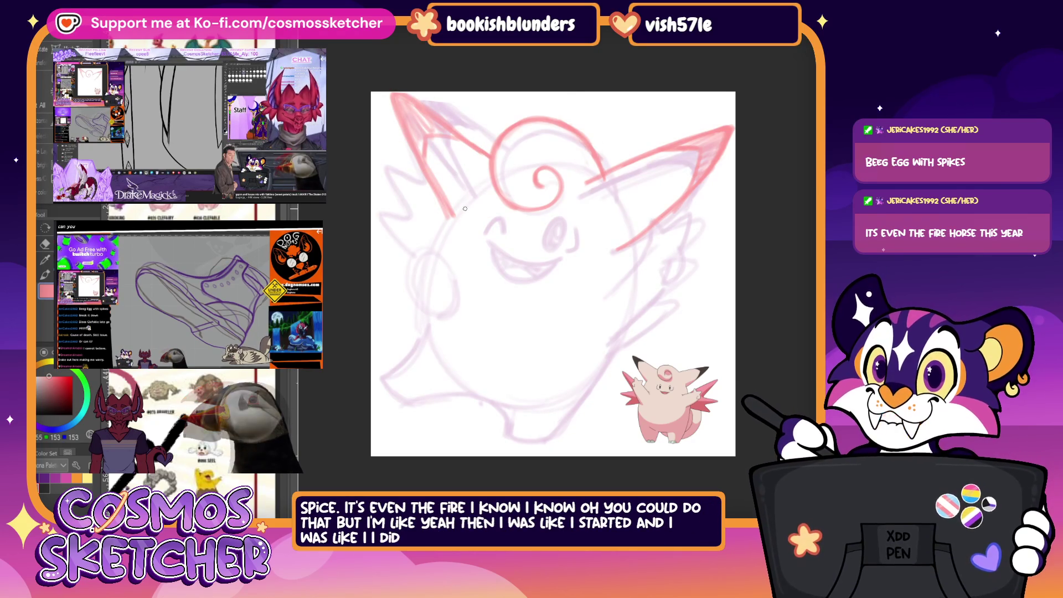
Step: Outline the body's left side in red down to the lower left
{"action": "mouse_move", "coordinate": [428, 270]}
{"action": "left_mouse_down"}
{"action": "mouse_move", "coordinate": [453, 219]}
{"action": "mouse_move", "coordinate": [417, 317]}
{"action": "left_mouse_up"}
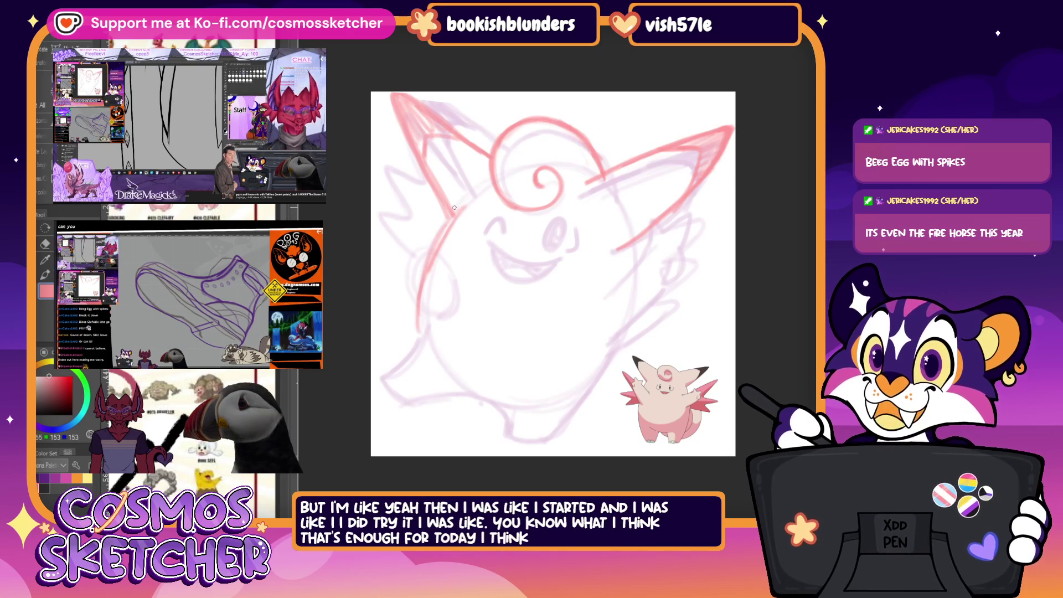
{"action": "mouse_move", "coordinate": [417, 326]}
{"action": "left_mouse_down"}
{"action": "mouse_move", "coordinate": [381, 374]}
{"action": "mouse_move", "coordinate": [459, 215]}
{"action": "left_mouse_up"}
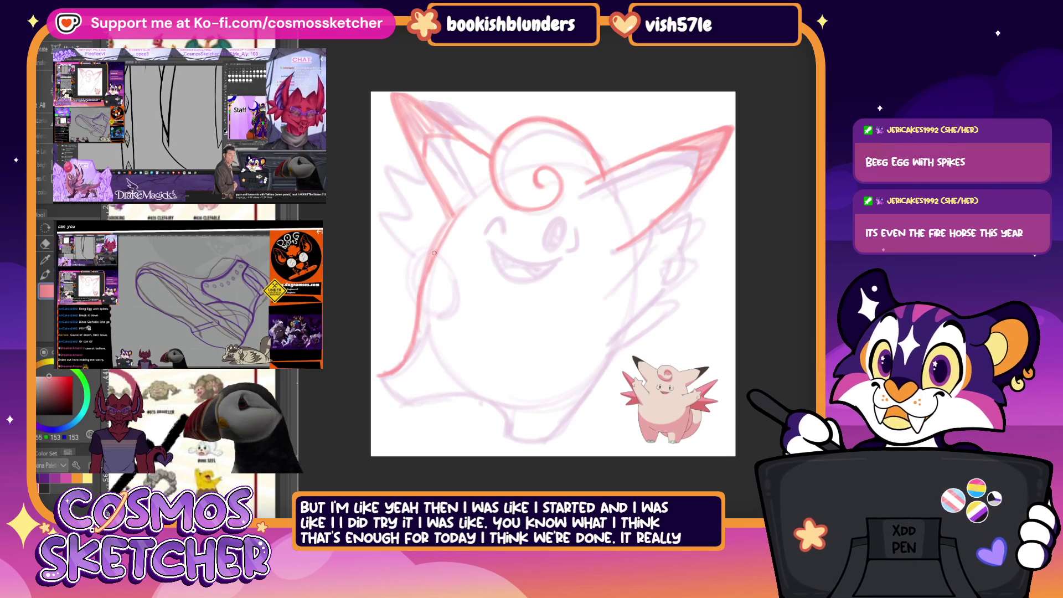
{"action": "left_click_drag", "start_coordinate": [433, 268], "coordinate": [418, 326]}
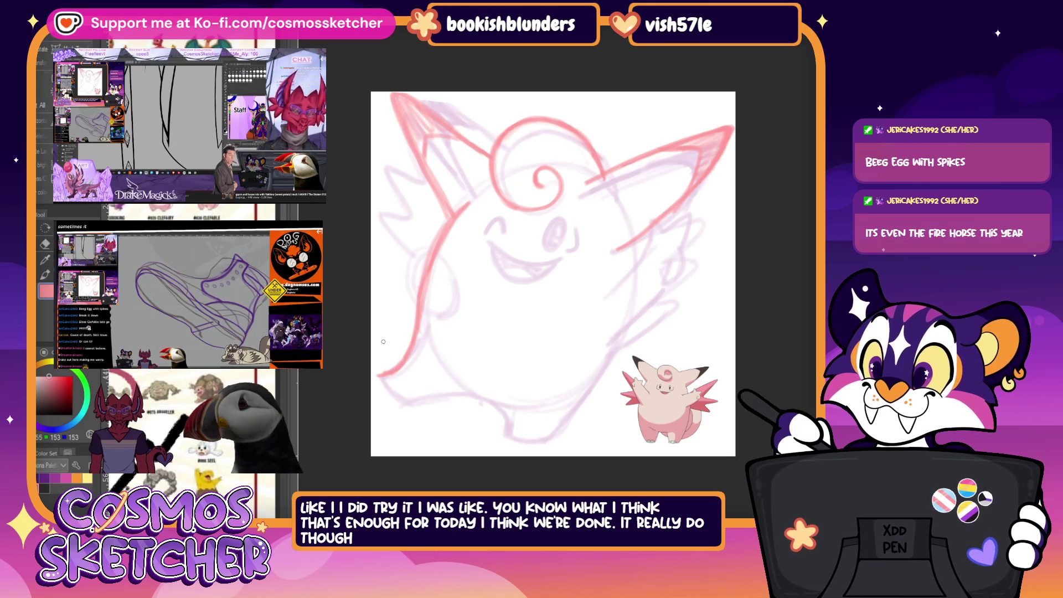
{"action": "left_click_drag", "start_coordinate": [379, 376], "coordinate": [407, 408]}
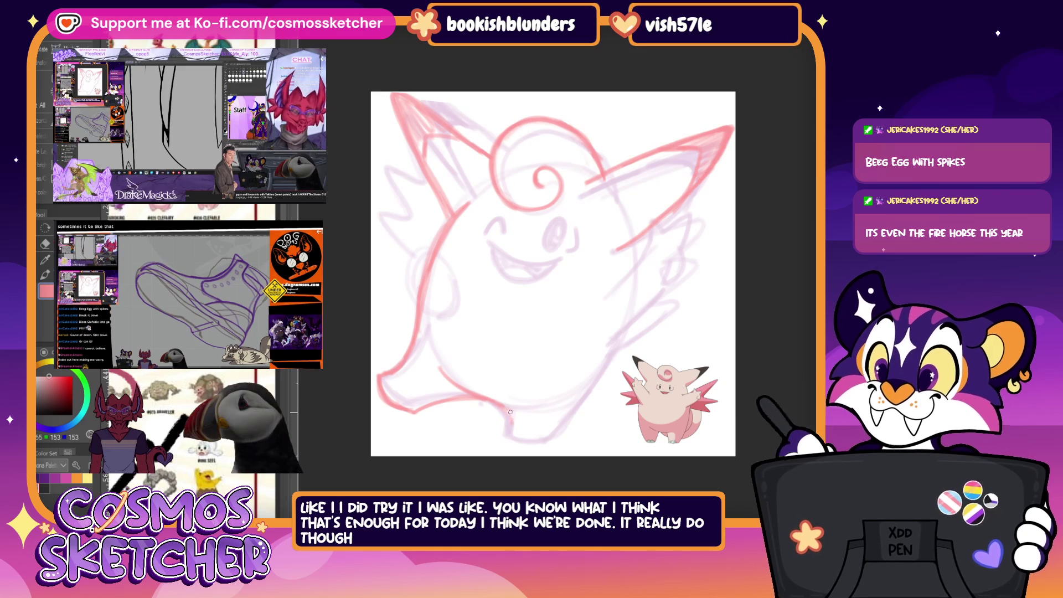
Step: Outline the body's bottom and right side, hiding and re-showing the rough to check the result
{"action": "left_click_drag", "start_coordinate": [508, 448], "coordinate": [553, 438]}
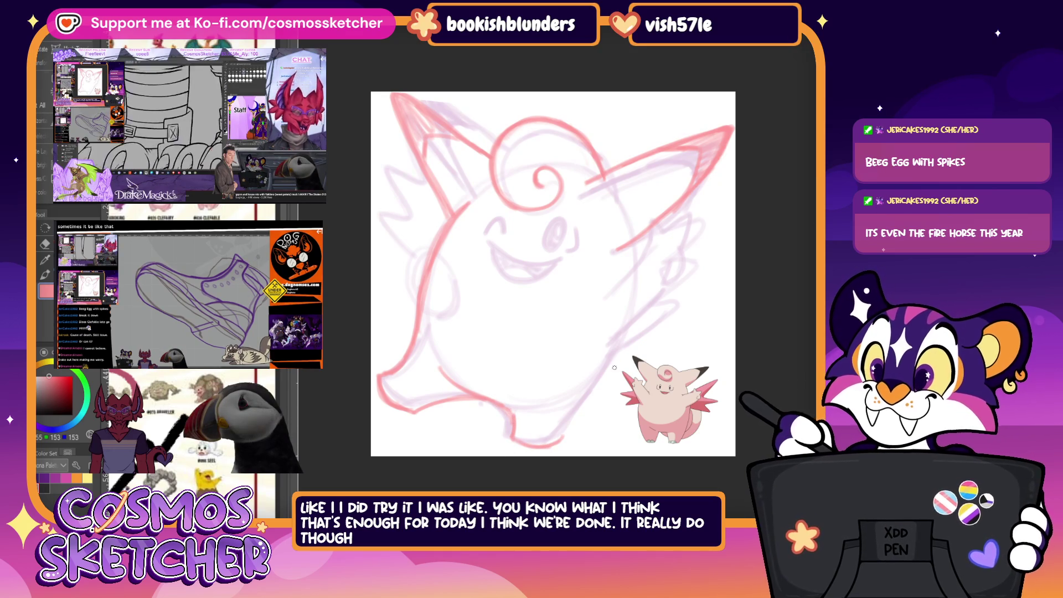
{"action": "left_click_drag", "start_coordinate": [561, 440], "coordinate": [611, 377]}
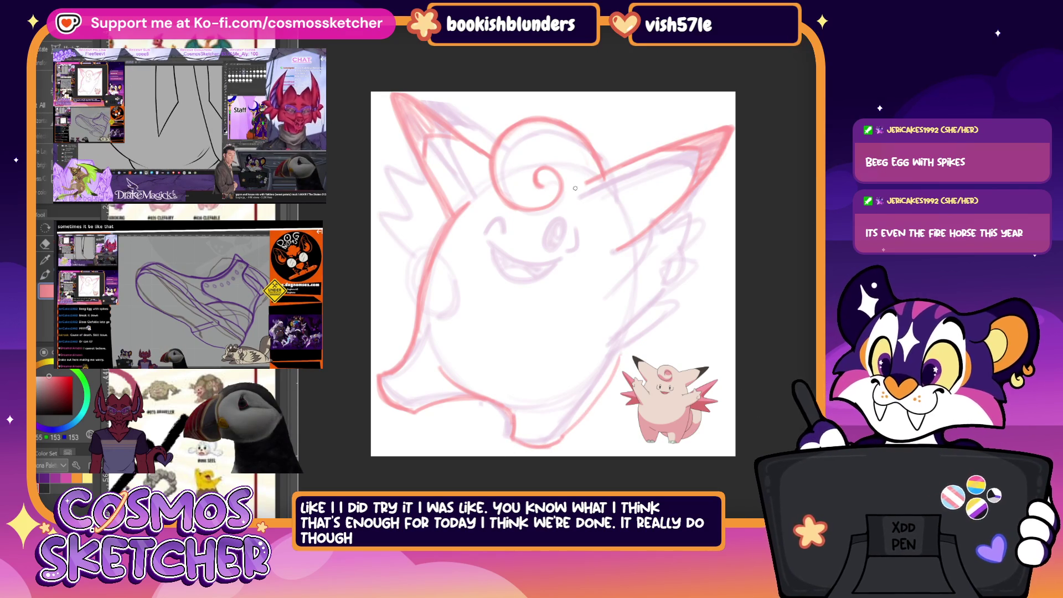
{"action": "mouse_move", "coordinate": [627, 212]}
{"action": "left_mouse_down"}
{"action": "mouse_move", "coordinate": [626, 361]}
{"action": "mouse_move", "coordinate": [624, 223]}
{"action": "left_mouse_up"}
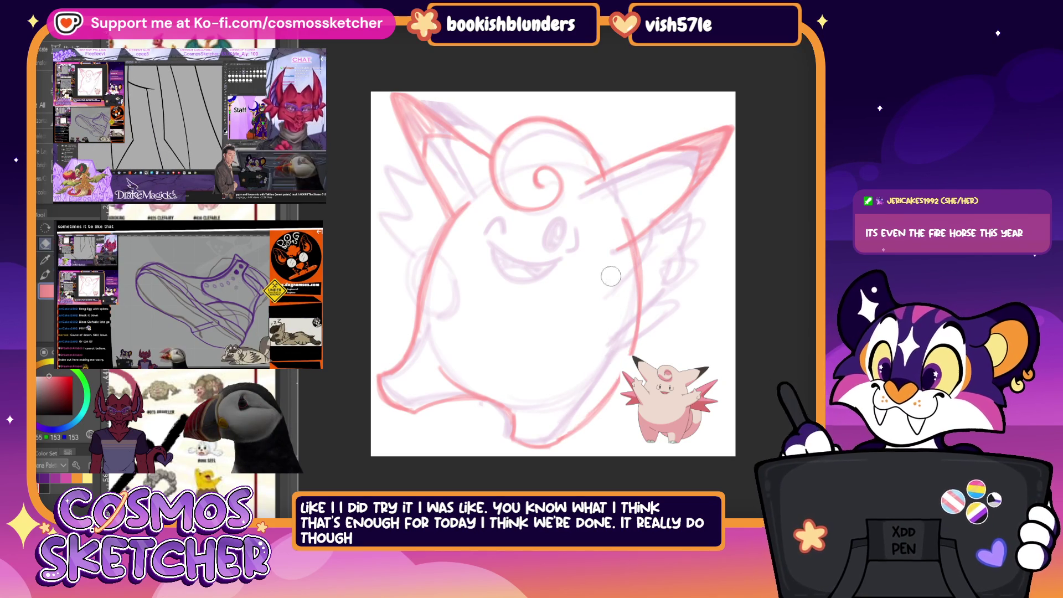
{"action": "key", "text": "Delete"}
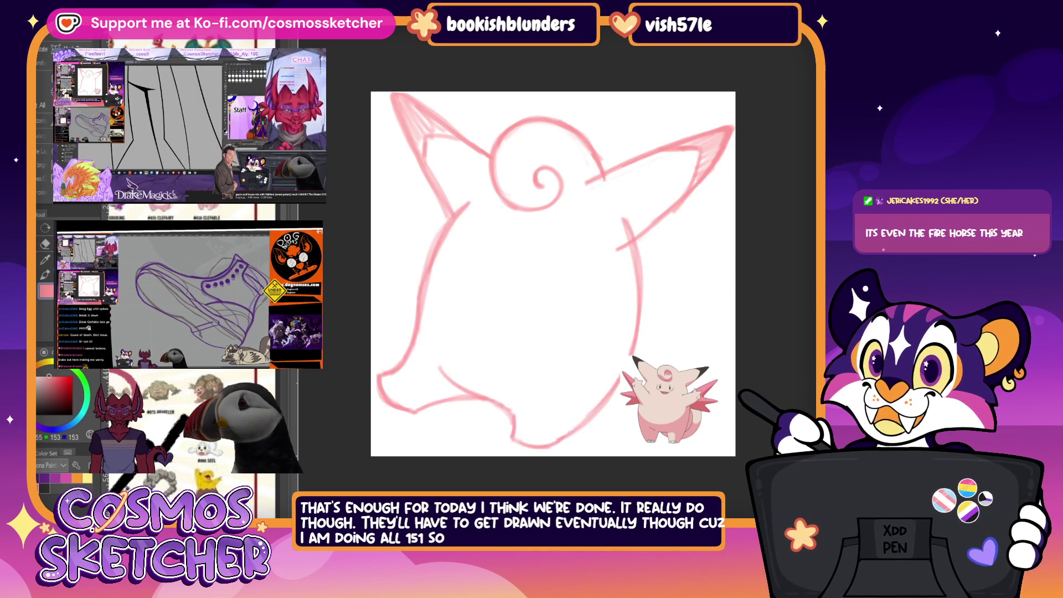
{"action": "key", "text": "ctrl+z"}
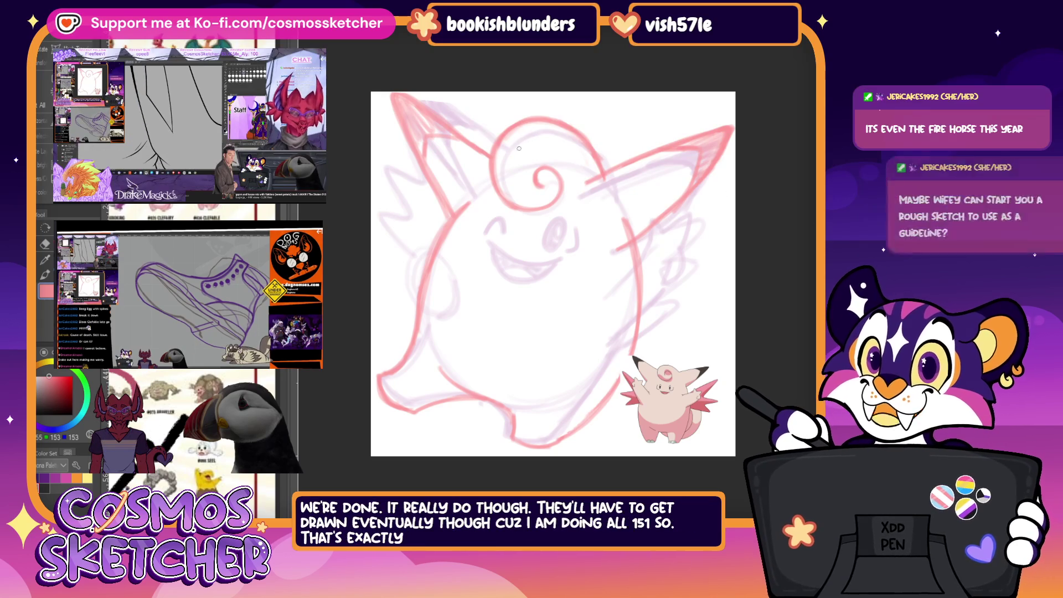
{"action": "scroll", "coordinate": [548, 247], "scroll_direction": "up", "scroll_amount": 5}
{"action": "scroll", "coordinate": [565, 240], "scroll_direction": "down", "scroll_amount": 3}
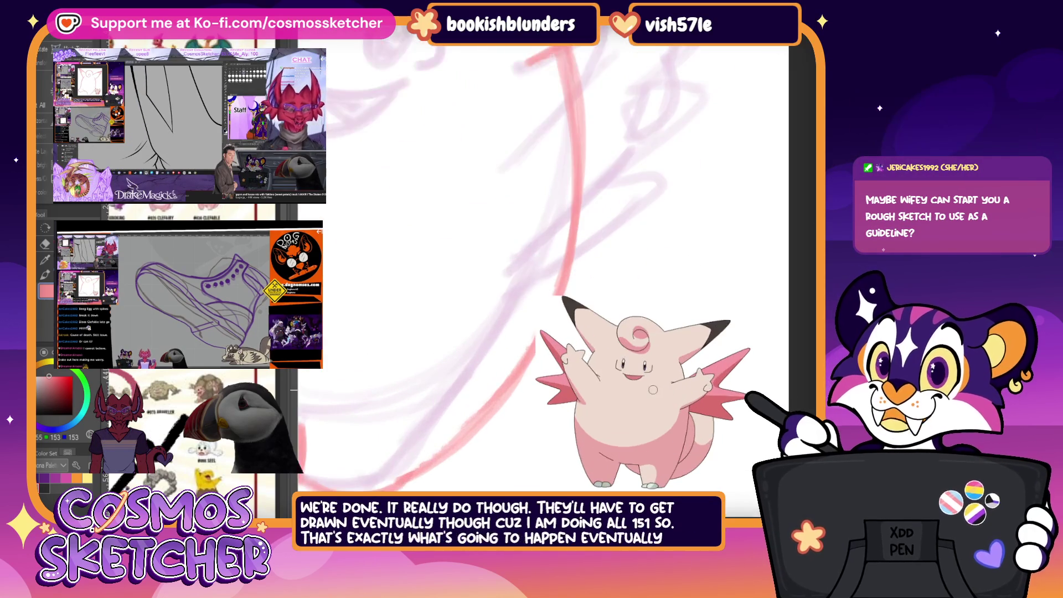
{"action": "scroll", "coordinate": [581, 237], "scroll_direction": "down", "scroll_amount": 1}
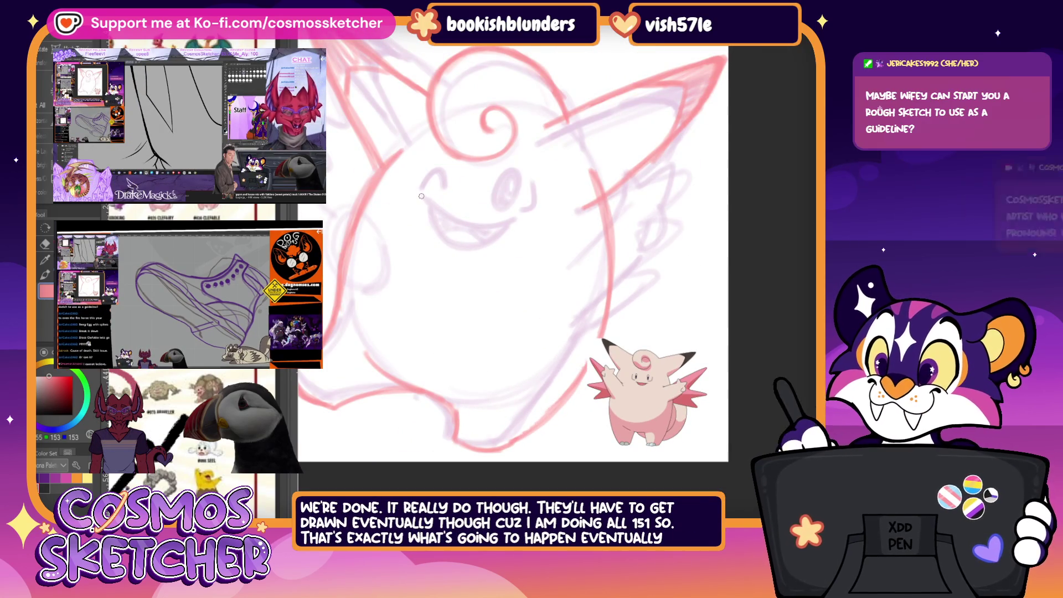
Step: Darken the smiling mouth's upper and lower curves and extend its left end
{"action": "left_click_drag", "start_coordinate": [460, 223], "coordinate": [516, 218]}
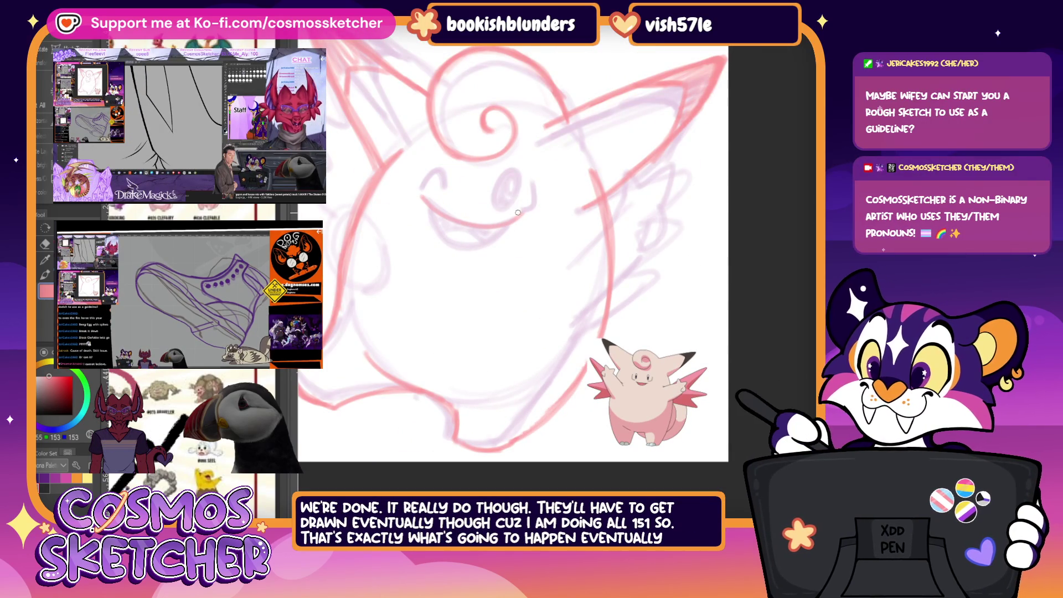
{"action": "left_click_drag", "start_coordinate": [431, 198], "coordinate": [446, 218]}
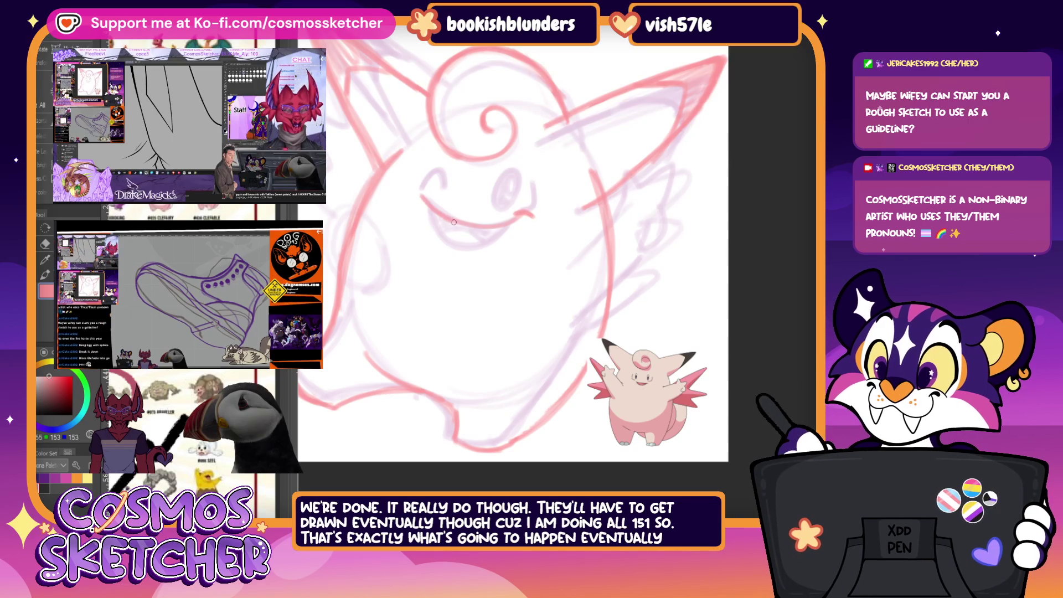
{"action": "left_click_drag", "start_coordinate": [510, 220], "coordinate": [523, 214]}
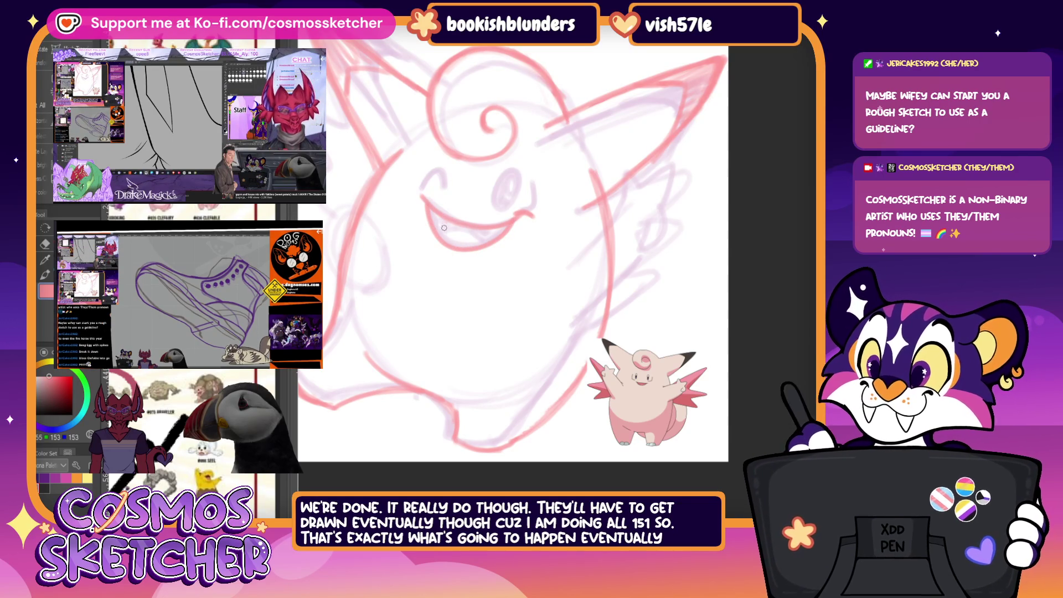
{"action": "left_click_drag", "start_coordinate": [434, 226], "coordinate": [488, 238]}
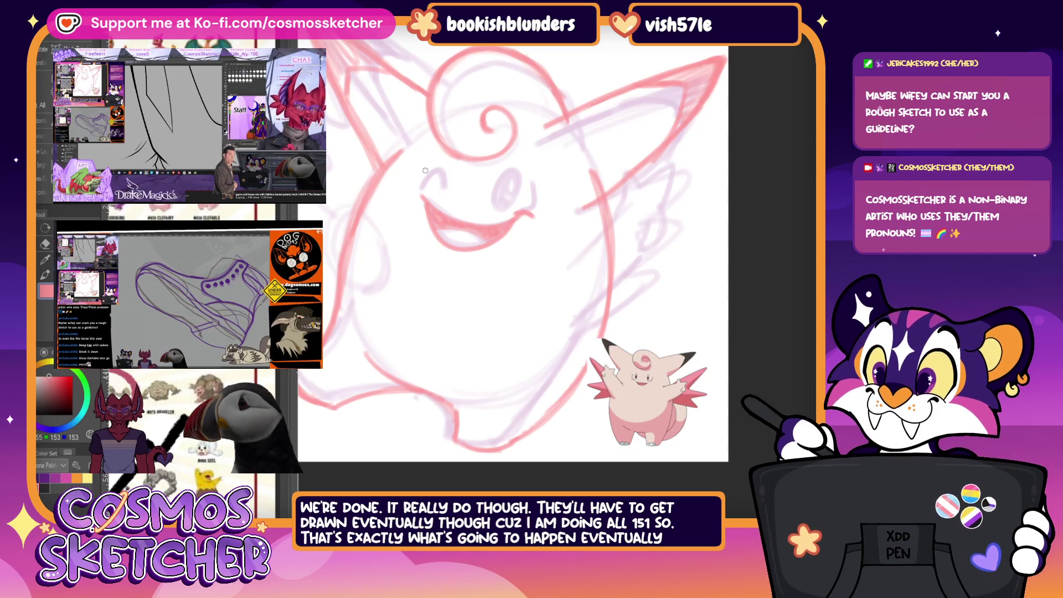
Step: Rotate the mouth slightly counter-clockwise, then undo so it keeps its original angle
{"action": "key", "text": "ctrl+t"}
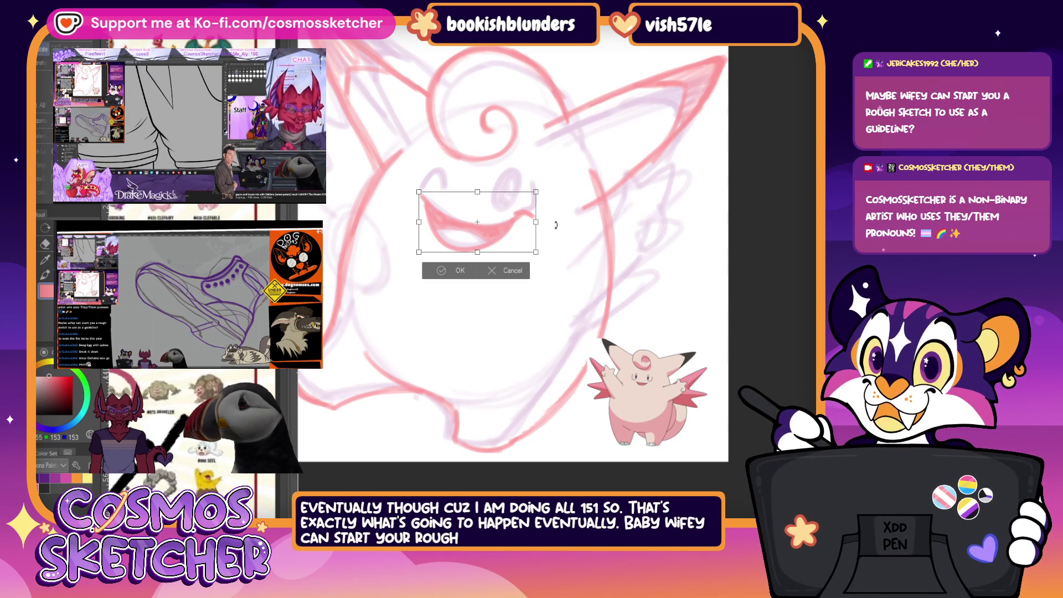
{"action": "left_click_drag", "start_coordinate": [553, 232], "coordinate": [564, 227]}
{"action": "left_click", "coordinate": [455, 277]}
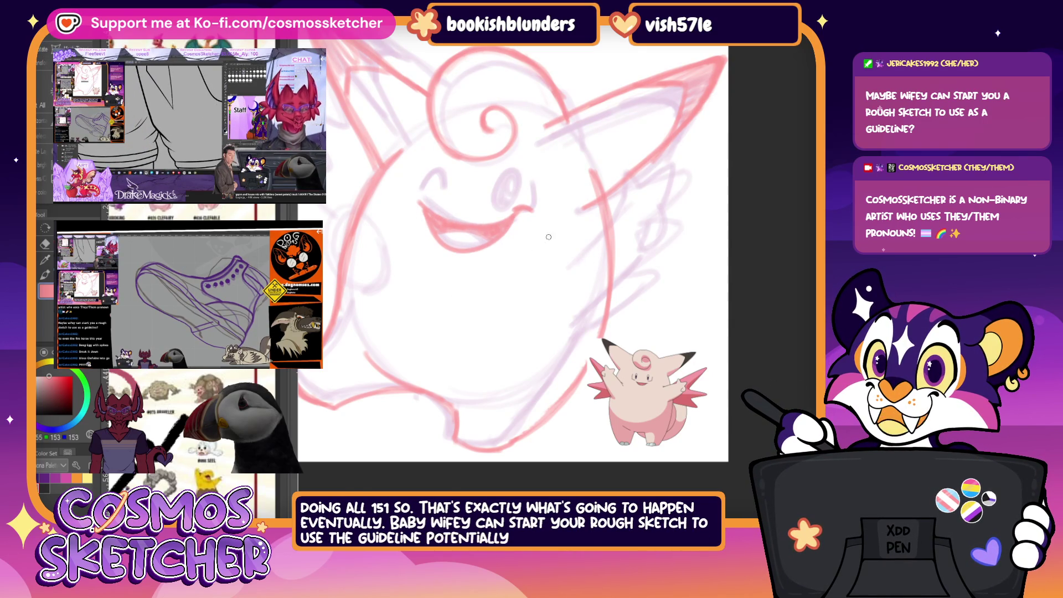
{"action": "key", "text": "ctrl+z"}
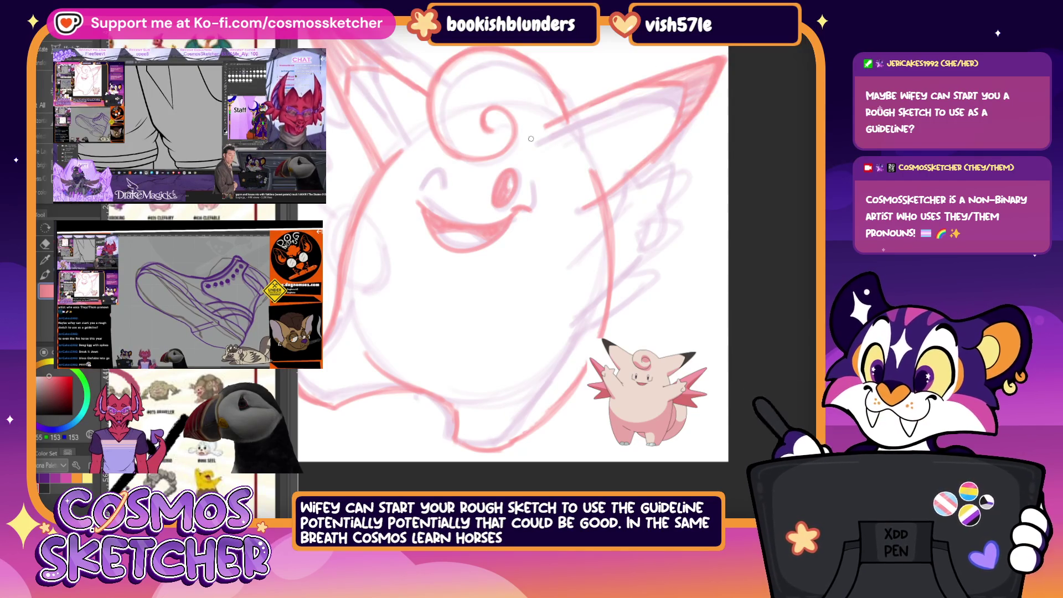
Step: Redraw the eye with a bolder red stroke
{"action": "mouse_move", "coordinate": [533, 186]}
{"action": "left_mouse_down"}
{"action": "mouse_move", "coordinate": [534, 206]}
{"action": "mouse_move", "coordinate": [535, 184]}
{"action": "left_mouse_up"}
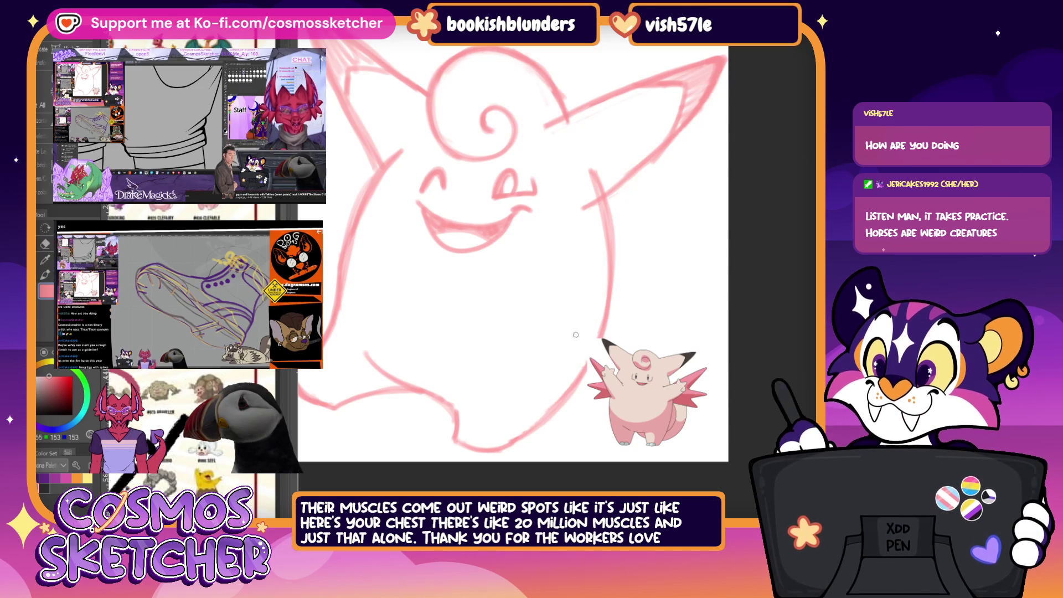
{"action": "scroll", "coordinate": [532, 249], "scroll_direction": "left", "scroll_amount": 2}
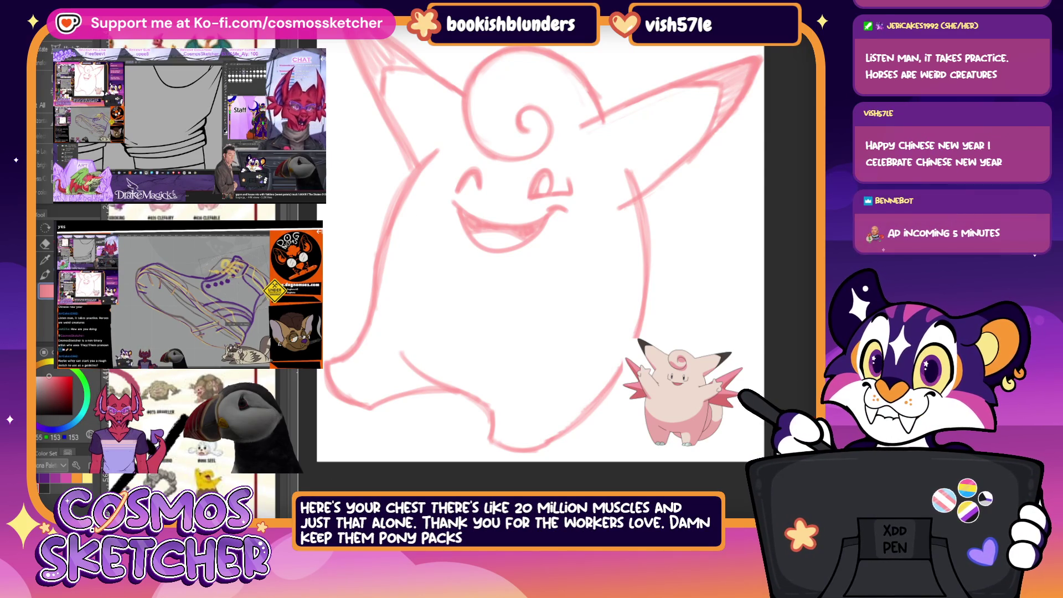
Step: Apply a transform to the face, pan down, show the purple rough layer and switch to the Clefairy canvas
{"action": "key", "text": "ctrl+t"}
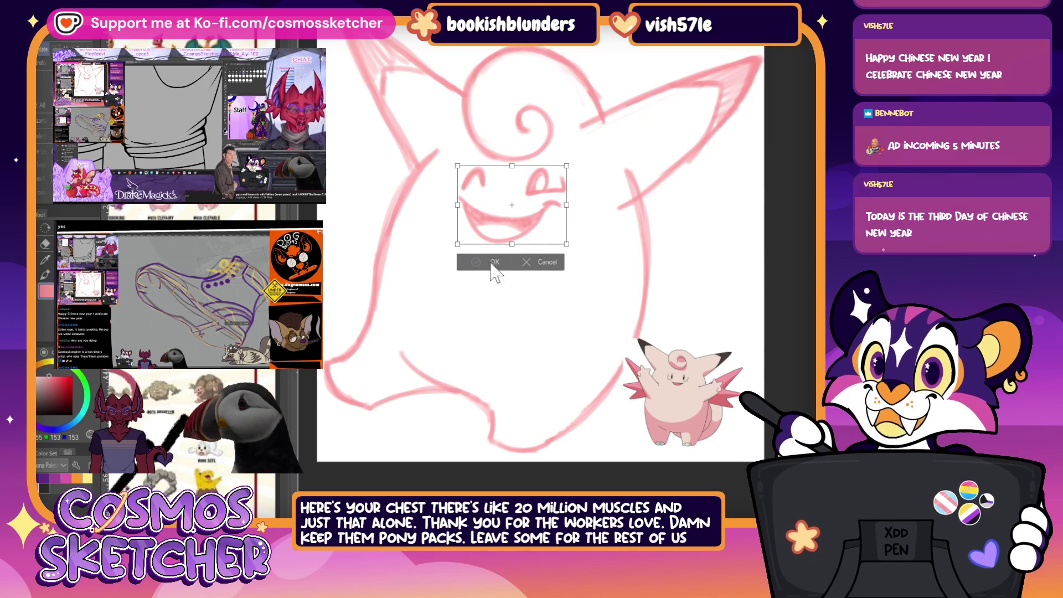
{"action": "left_click", "coordinate": [490, 263]}
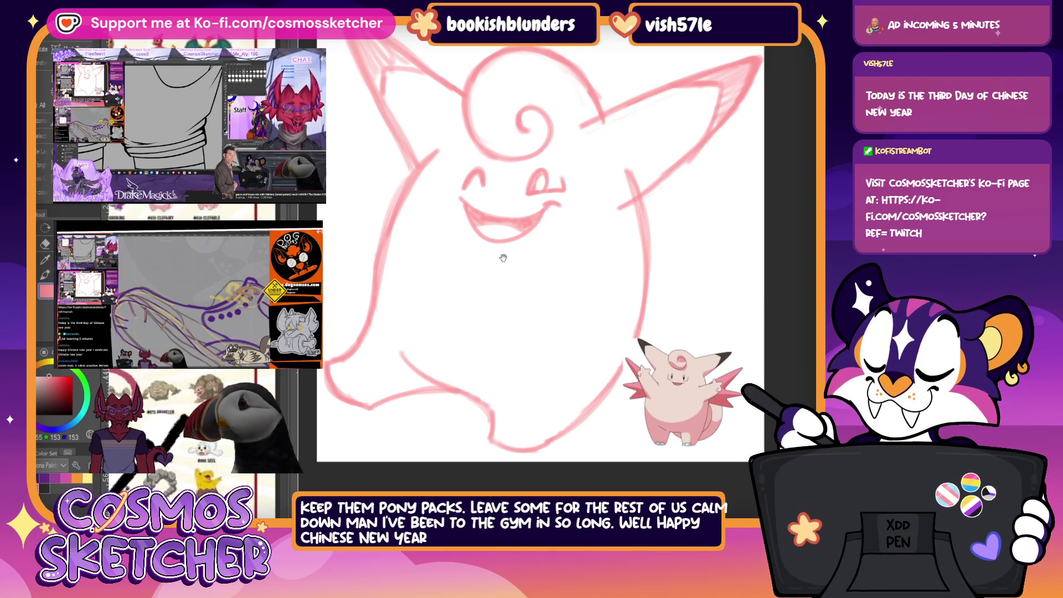
{"action": "left_click_drag", "start_coordinate": [470, 259], "coordinate": [470, 284]}
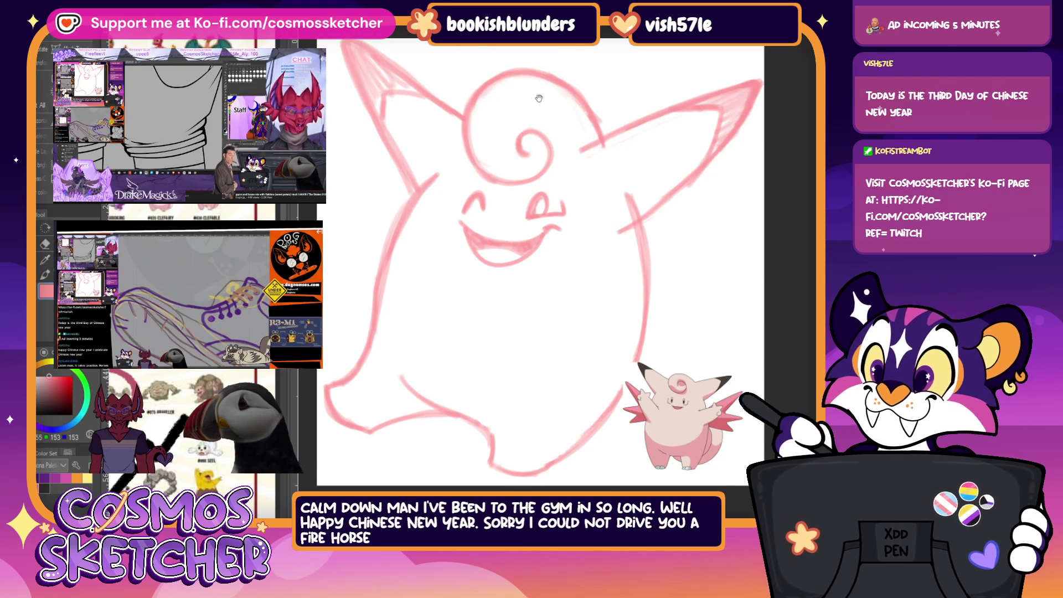
{"action": "key", "text": "ctrl+z"}
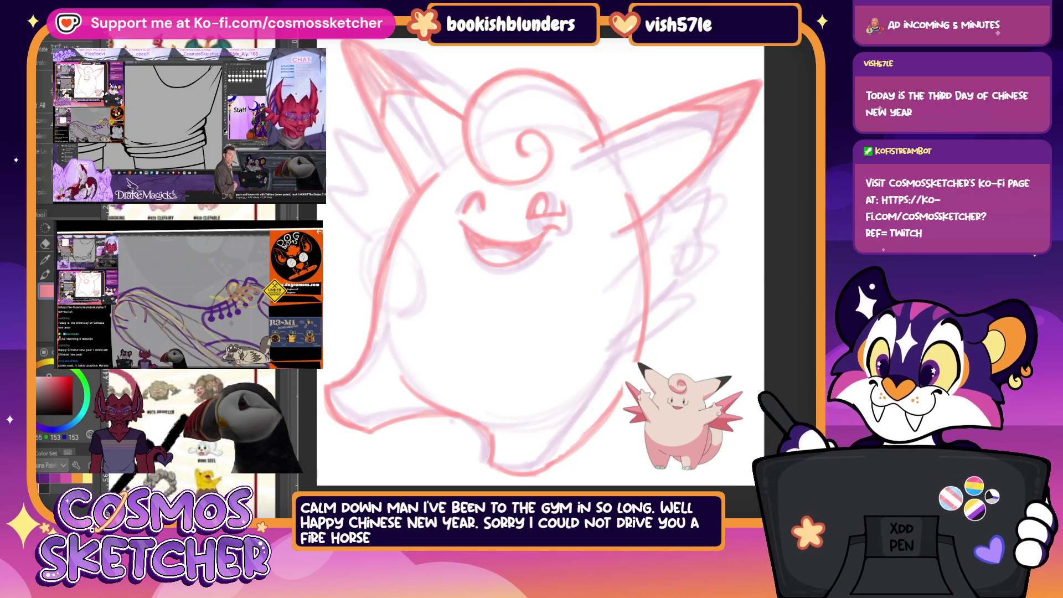
{"action": "key", "text": "ctrl+Tab"}
{"action": "key", "text": "ctrl+Tab"}
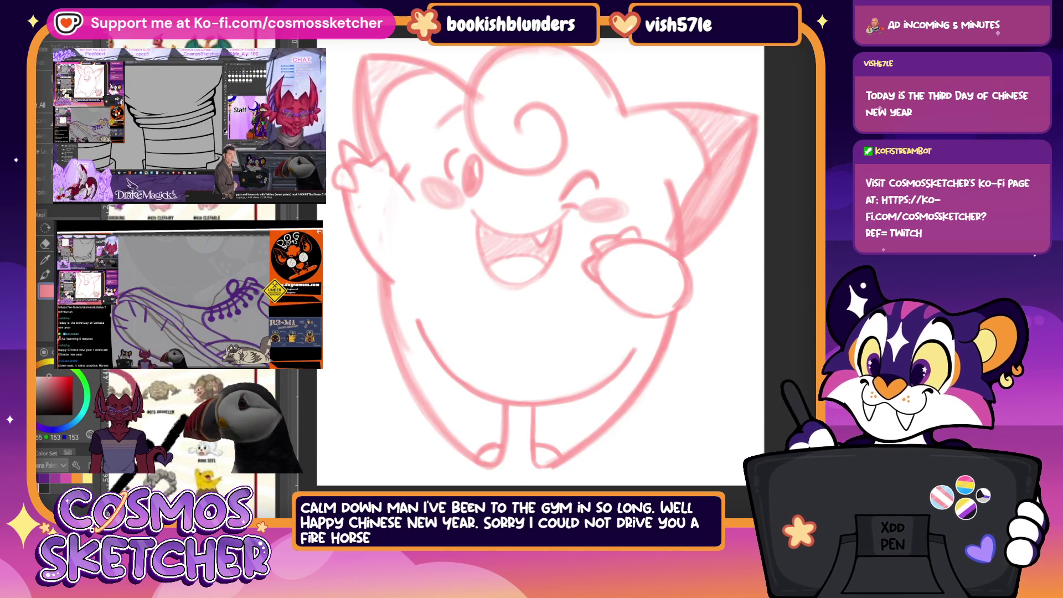
Step: Return to the Clefable canvas, pan the view, reveal the pink rough and begin transforming the mouth
{"action": "key", "text": "ctrl+Tab"}
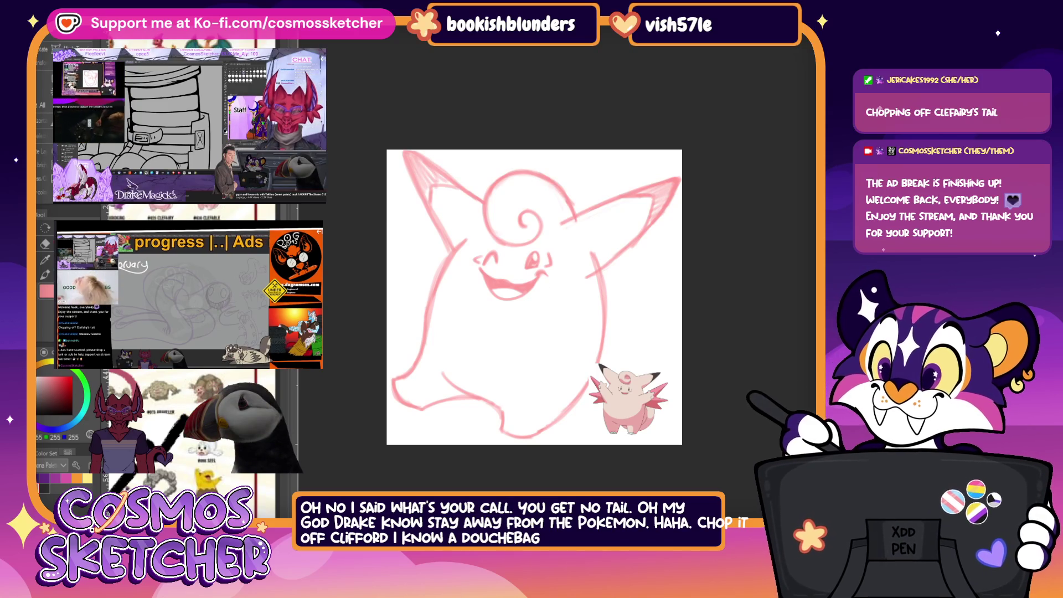
{"action": "left_click_drag", "start_coordinate": [534, 297], "coordinate": [557, 277]}
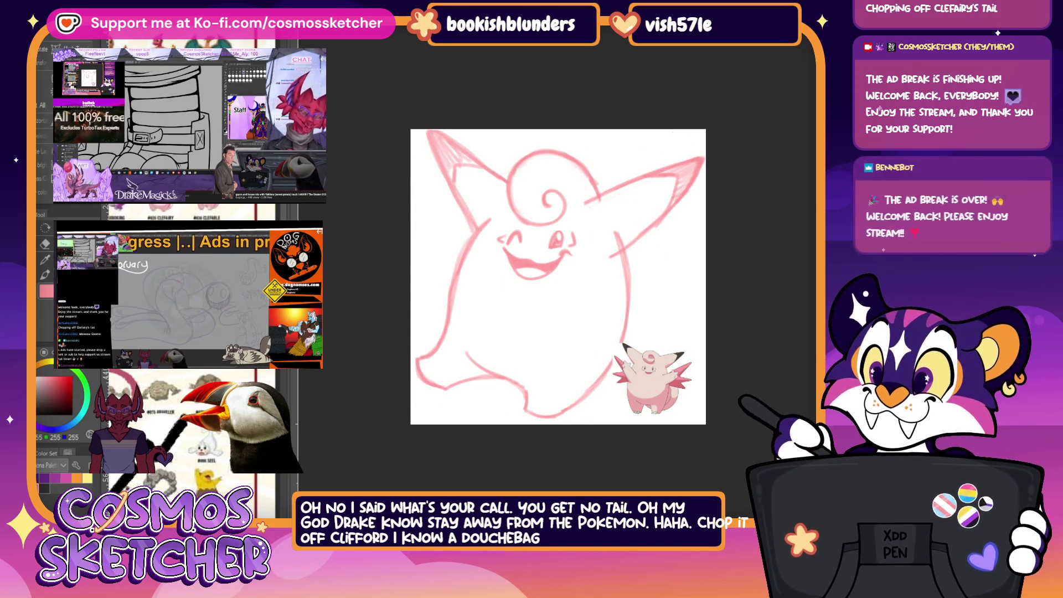
{"action": "key", "text": "ctrl+z"}
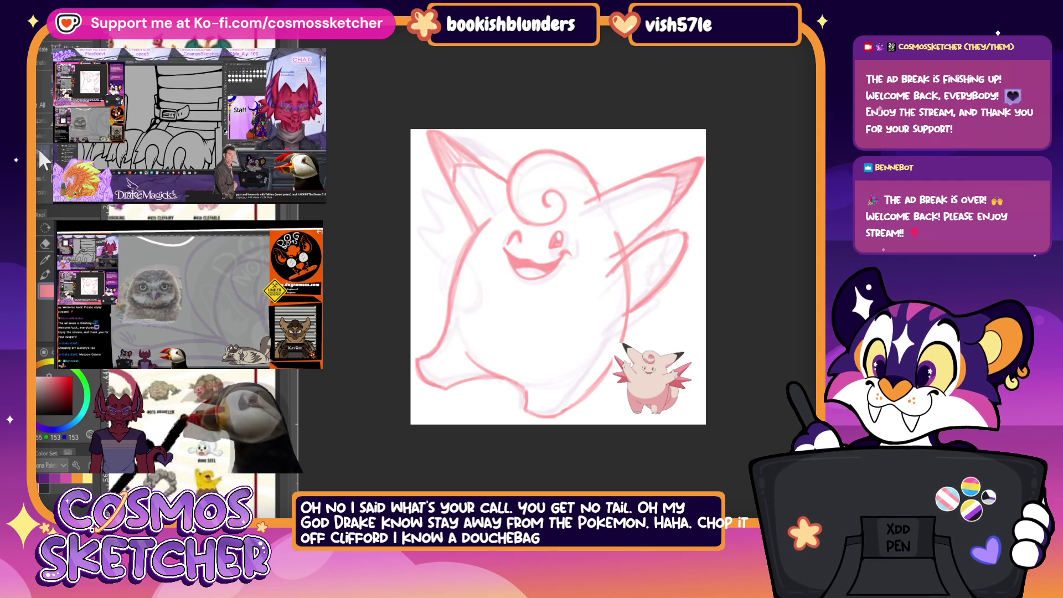
{"action": "key", "text": "ctrl+t"}
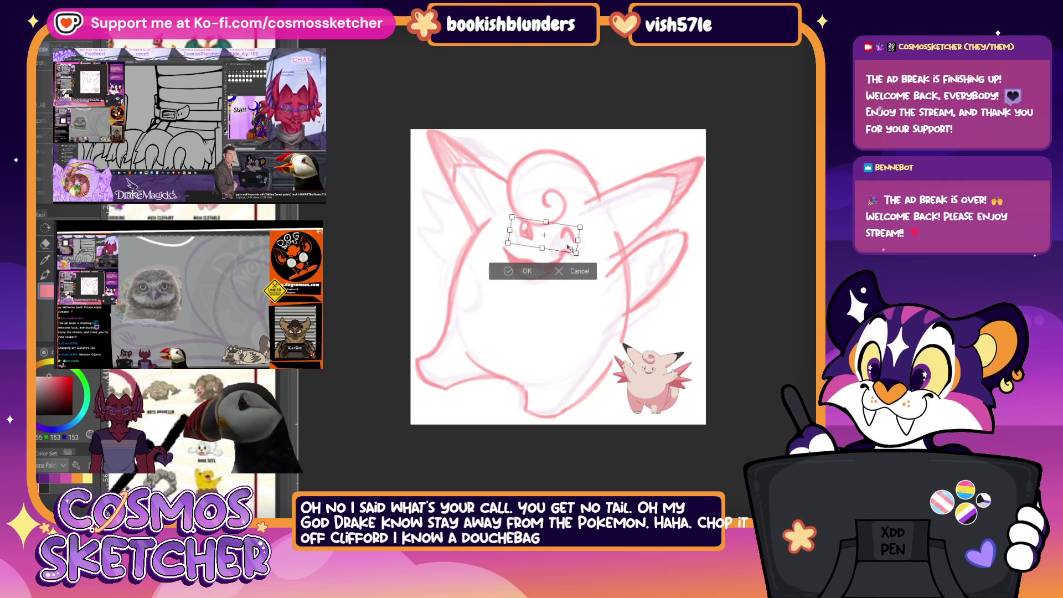
Step: Confirm the mouth tilt, remove the old left eye and clear the selection
{"action": "key", "text": "Return"}
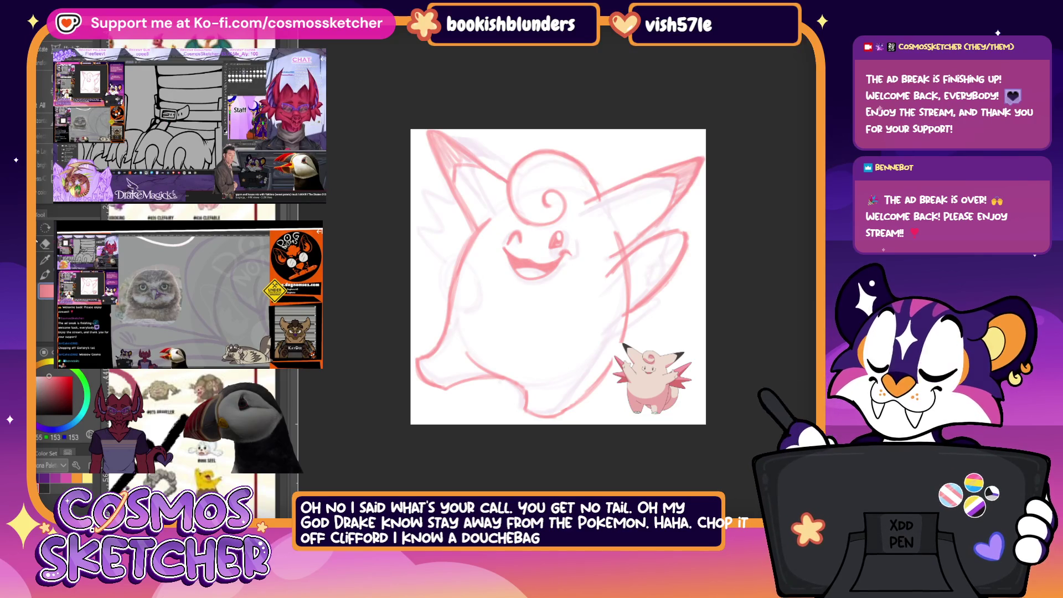
{"action": "key", "text": "ctrl+z"}
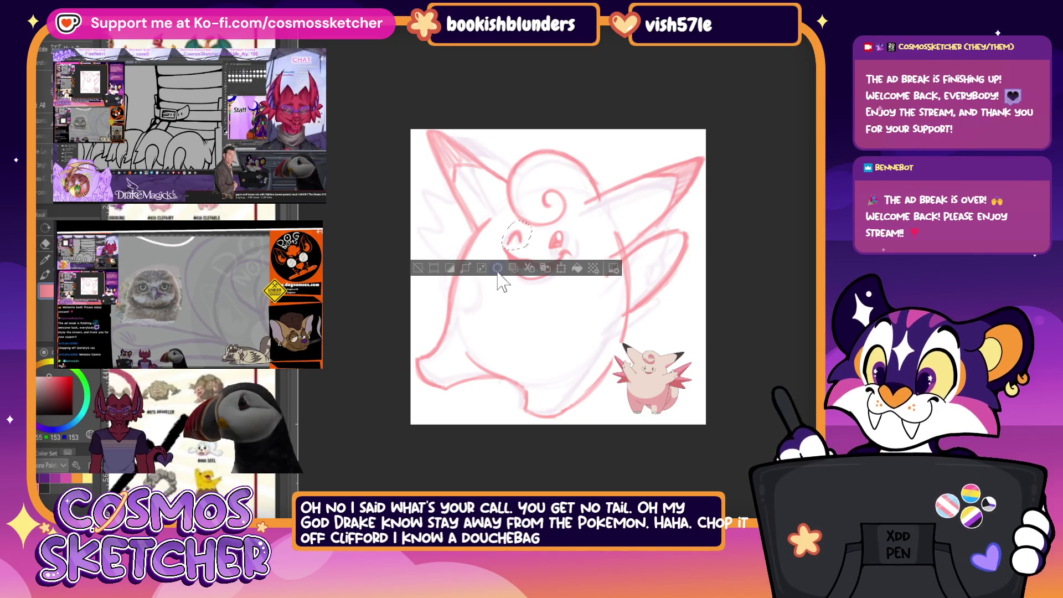
{"action": "key", "text": "ctrl+d"}
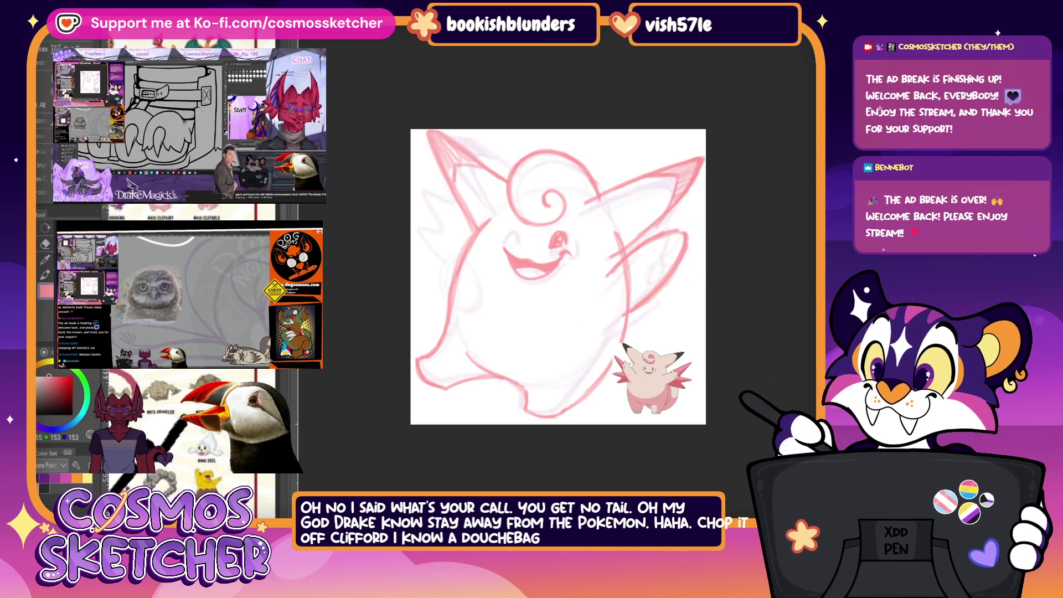
Step: Draw a new closed left eye, adjust it in place and add a cheek mark beside the smile
{"action": "left_click_drag", "start_coordinate": [505, 230], "coordinate": [520, 243]}
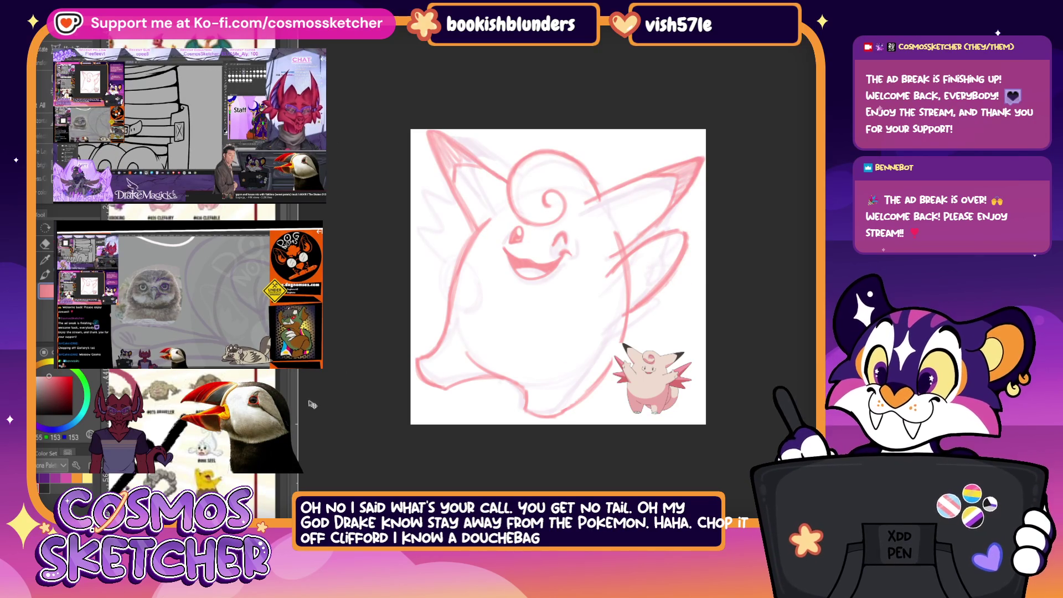
{"action": "key", "text": "ctrl+t"}
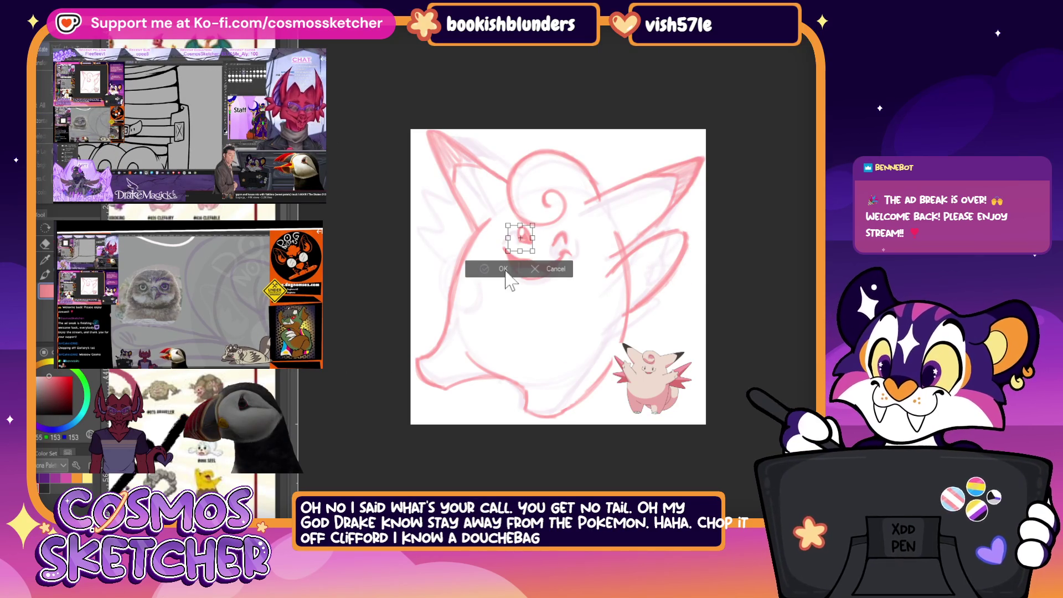
{"action": "left_click", "coordinate": [503, 269]}
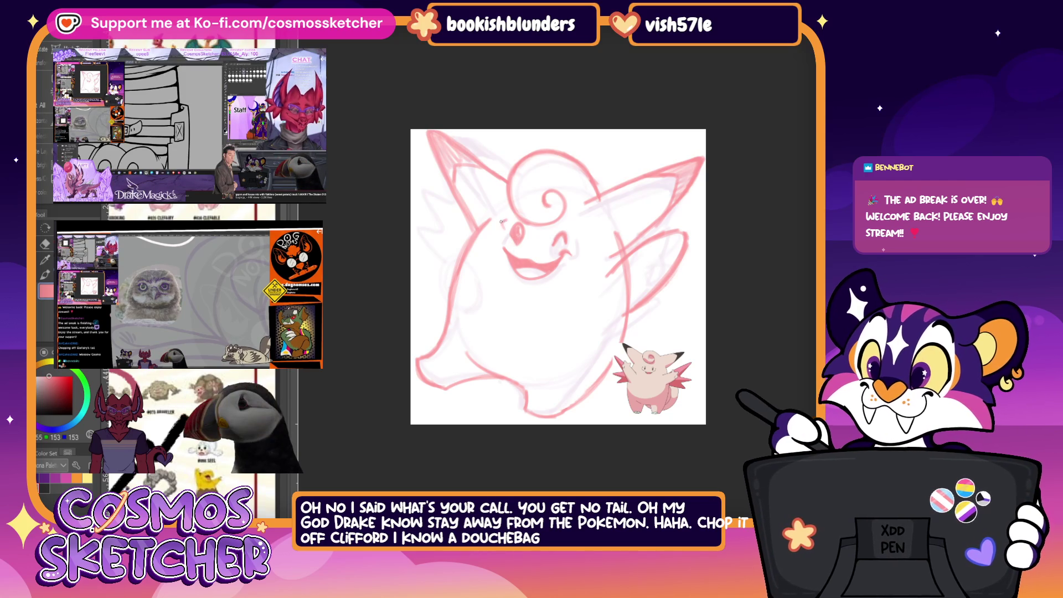
{"action": "left_click_drag", "start_coordinate": [573, 235], "coordinate": [564, 249]}
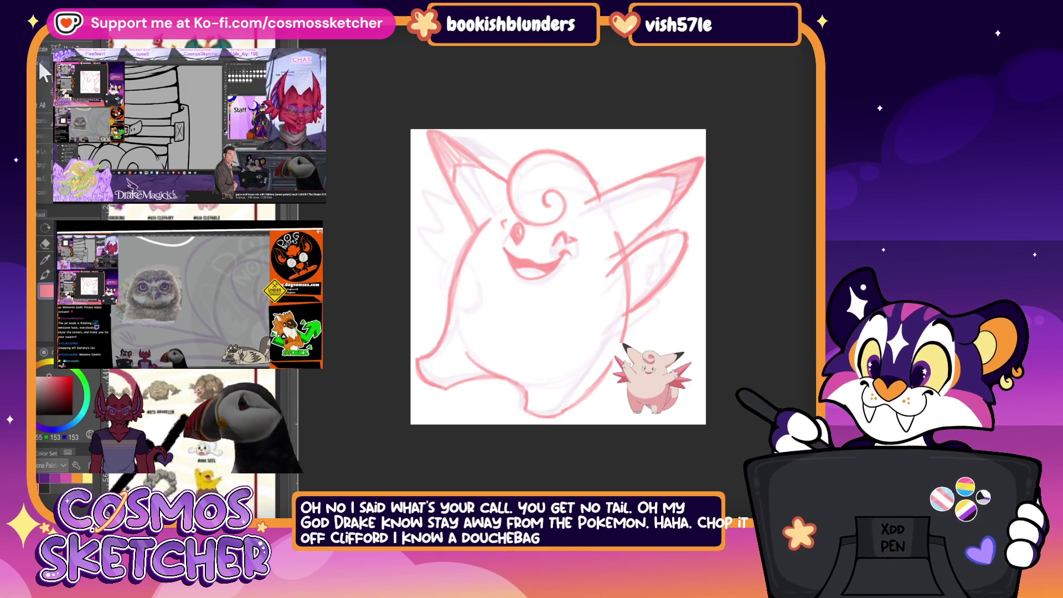
Step: Select the mouth and tilt it slightly, then bring up the history of past actions
{"action": "left_click_drag", "start_coordinate": [501, 245], "coordinate": [573, 281]}
{"action": "key", "text": "ctrl+t"}
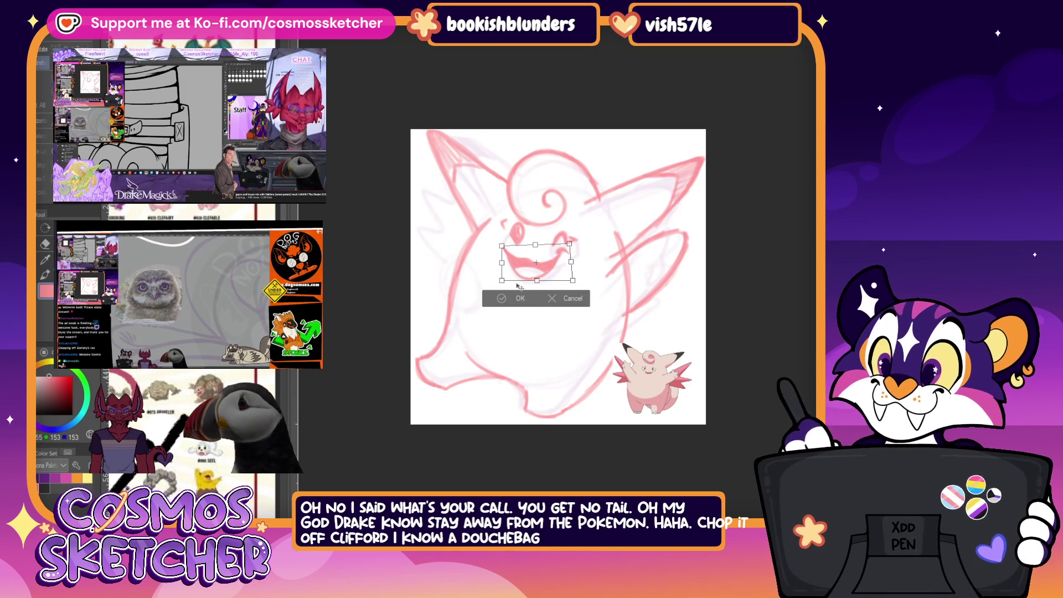
{"action": "mouse_move", "coordinate": [570, 244]}
{"action": "left_mouse_down"}
{"action": "mouse_move", "coordinate": [532, 282]}
{"action": "mouse_move", "coordinate": [562, 272]}
{"action": "left_mouse_up"}
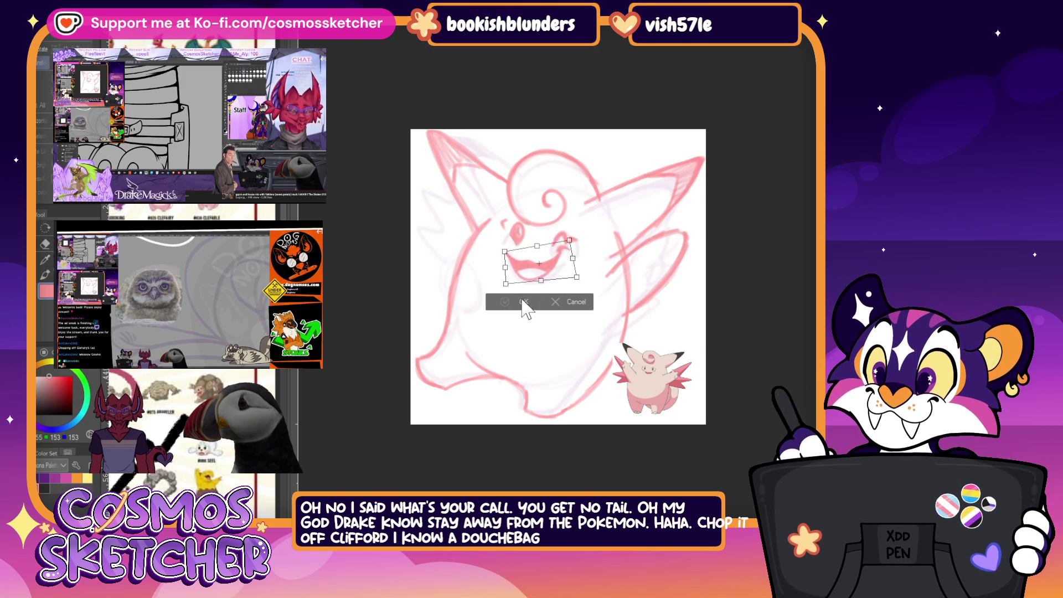
{"action": "key", "text": "Return"}
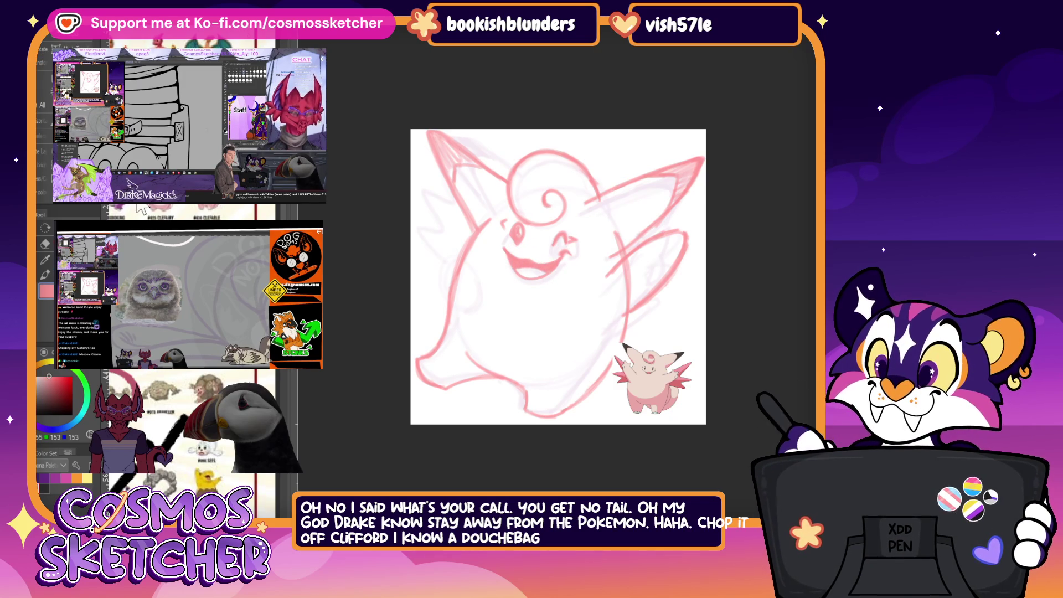
{"action": "key", "text": "ctrl+shift+h"}
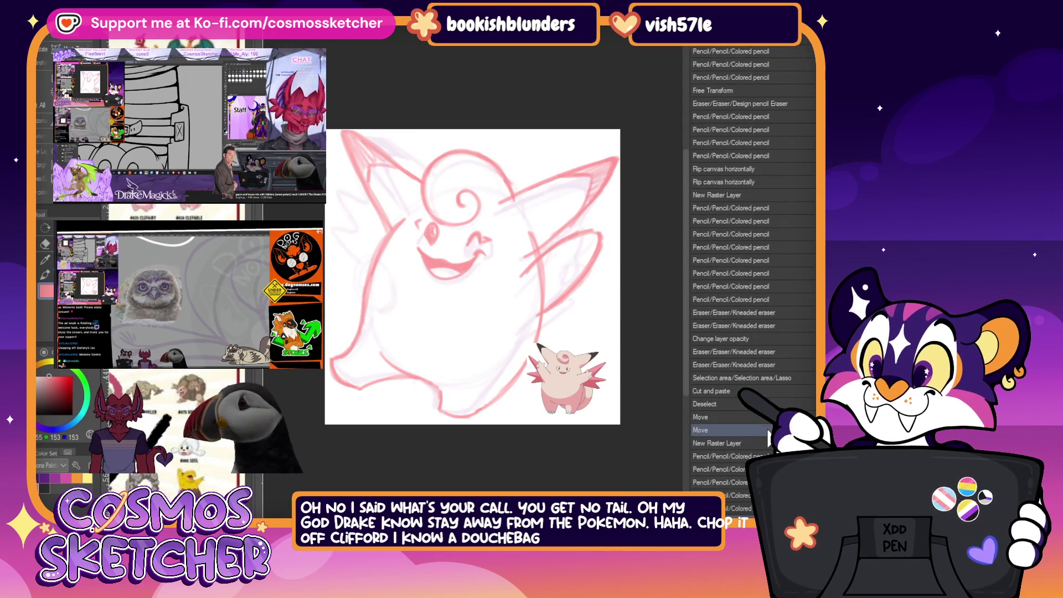
Step: Step through the History palette between the cut-and-paste, deselect and kneaded-eraser states, landing on 'Change layer opacity'
{"action": "left_click", "coordinate": [711, 391]}
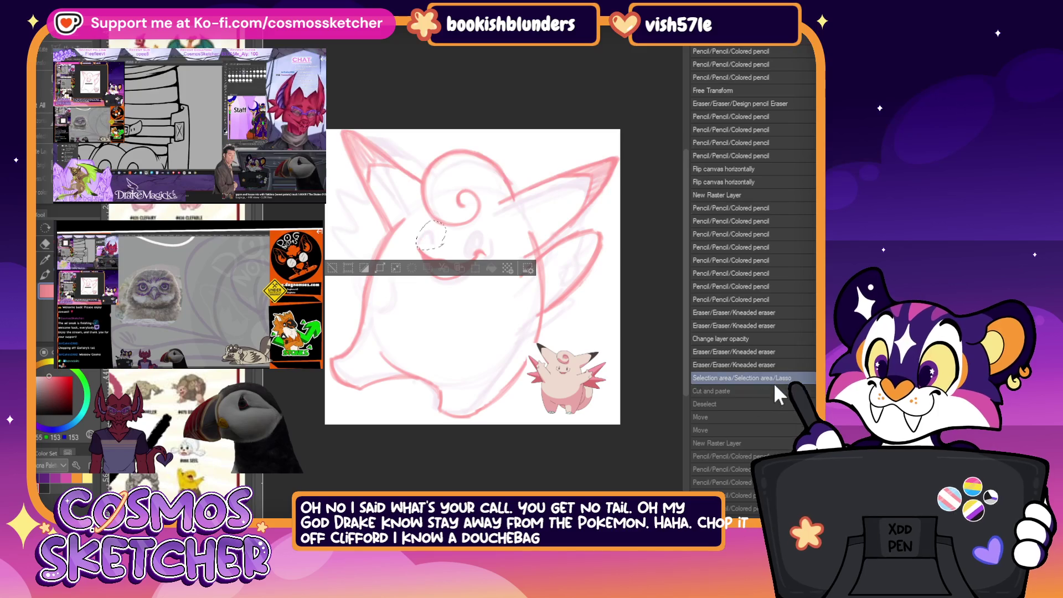
{"action": "left_click", "coordinate": [704, 404]}
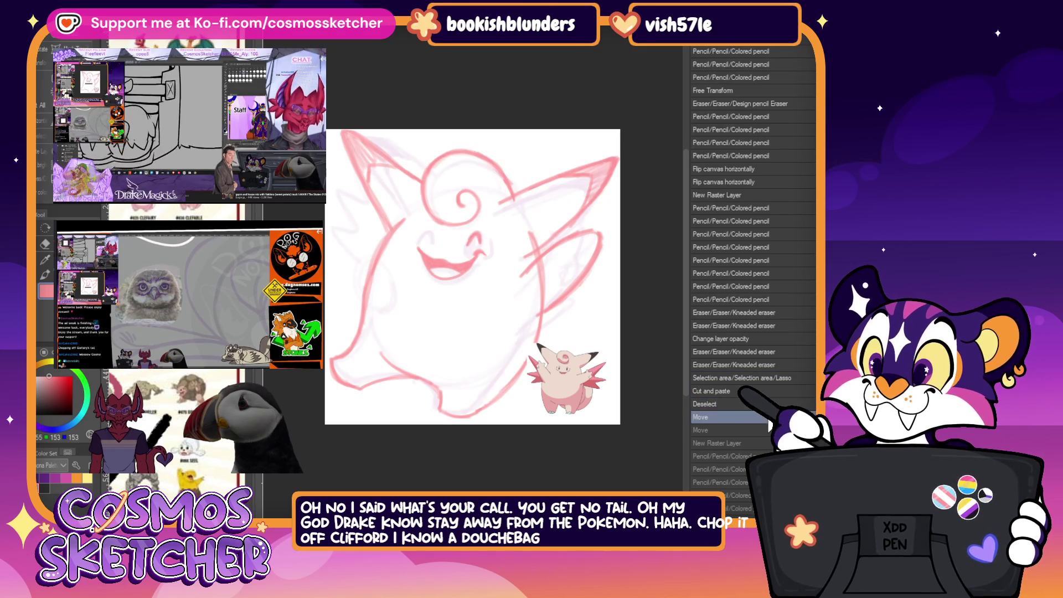
{"action": "left_click", "coordinate": [767, 391]}
{"action": "left_click", "coordinate": [767, 366]}
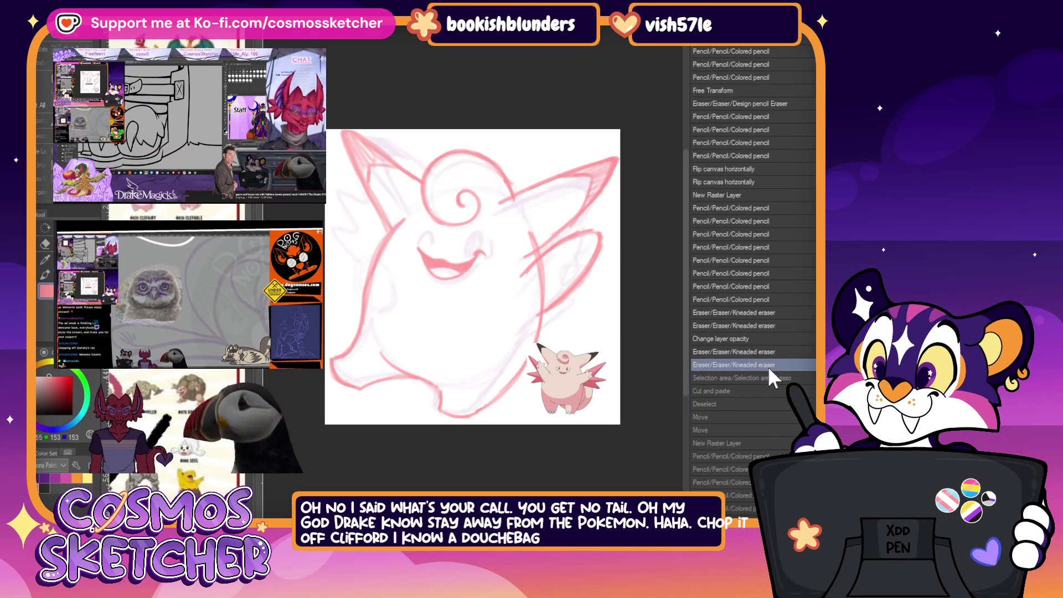
{"action": "left_click", "coordinate": [762, 325]}
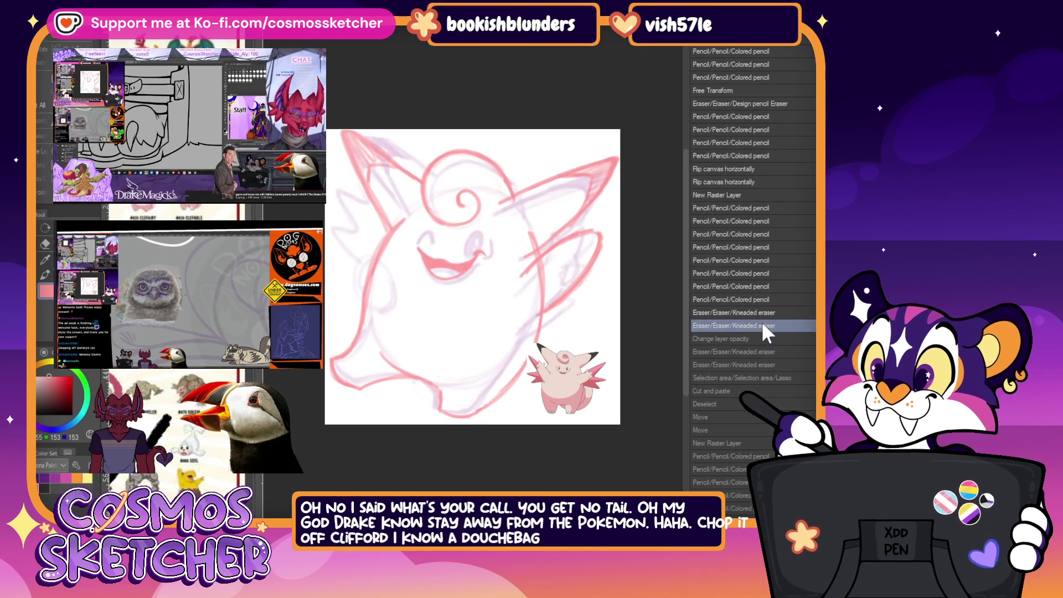
{"action": "left_click", "coordinate": [761, 338]}
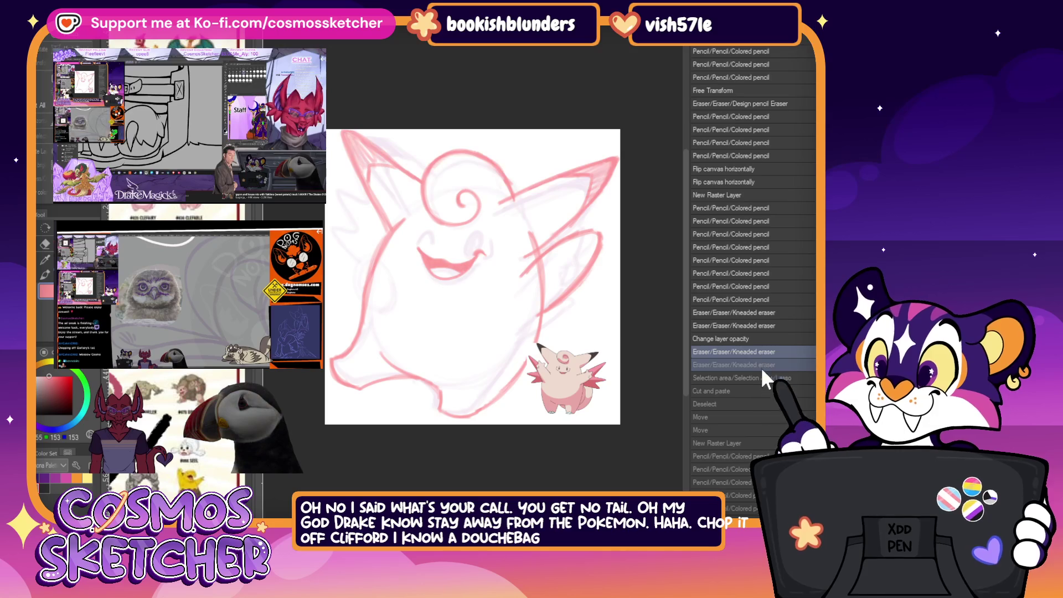
Step: Compare the kneaded-eraser states again, settle on the post-opacity-change state, and hide the History palette
{"action": "left_click", "coordinate": [761, 365]}
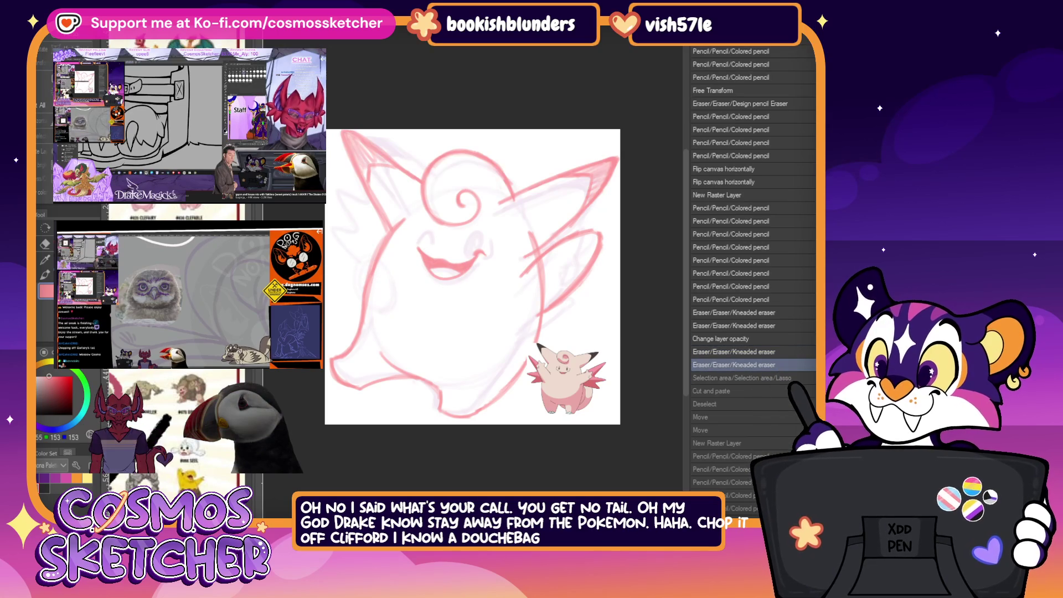
{"action": "left_click", "coordinate": [779, 339]}
{"action": "left_click", "coordinate": [731, 515]}
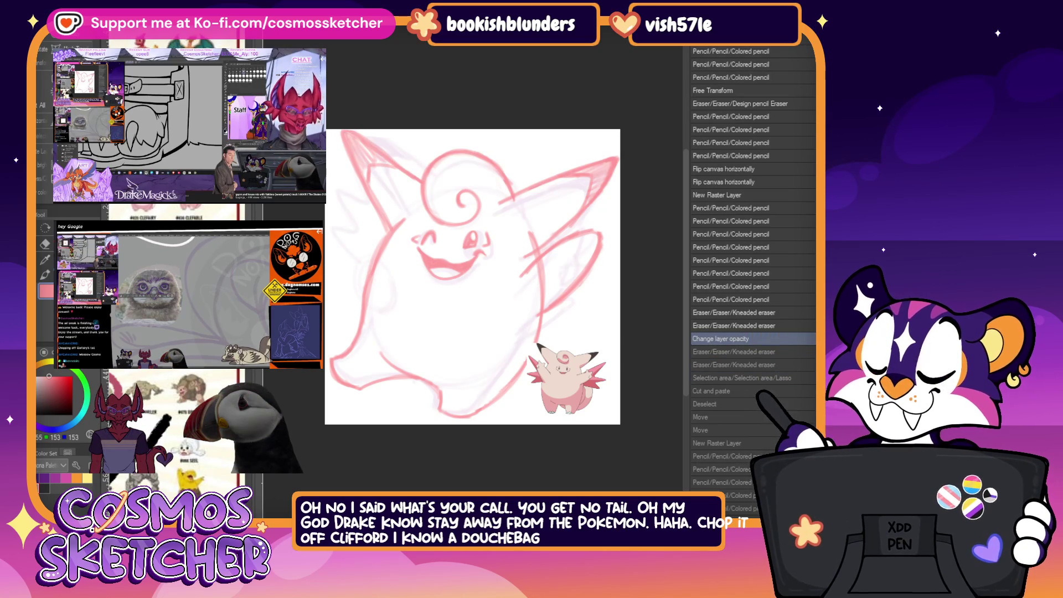
{"action": "key", "text": "ctrl+z"}
{"action": "key", "text": "ctrl+z"}
{"action": "key", "text": "ctrl+z"}
{"action": "key", "text": "ctrl+z"}
{"action": "key", "text": "ctrl+z"}
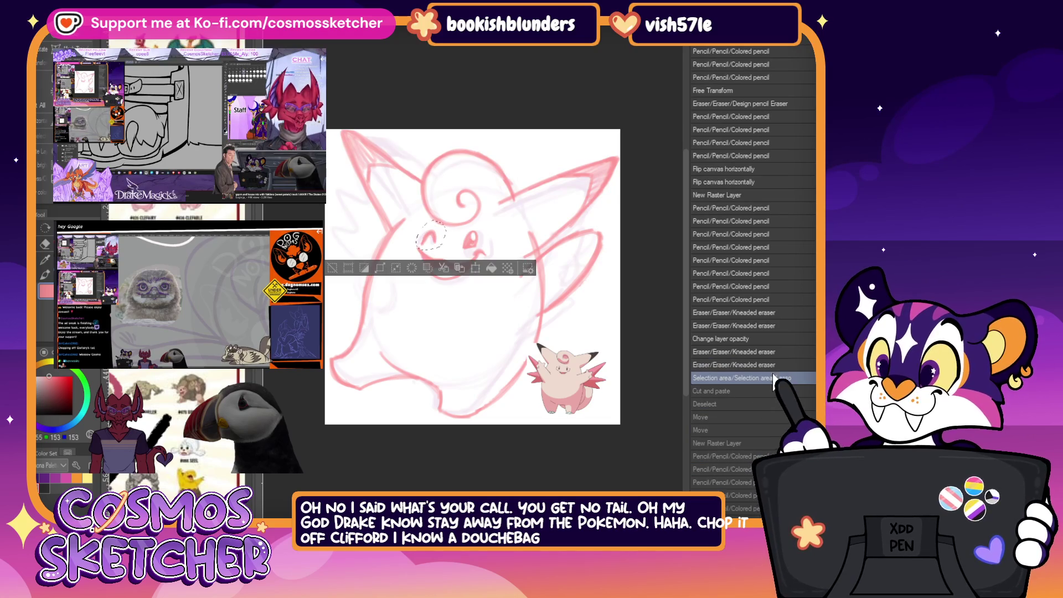
{"action": "left_click", "coordinate": [776, 352]}
{"action": "left_click", "coordinate": [777, 340]}
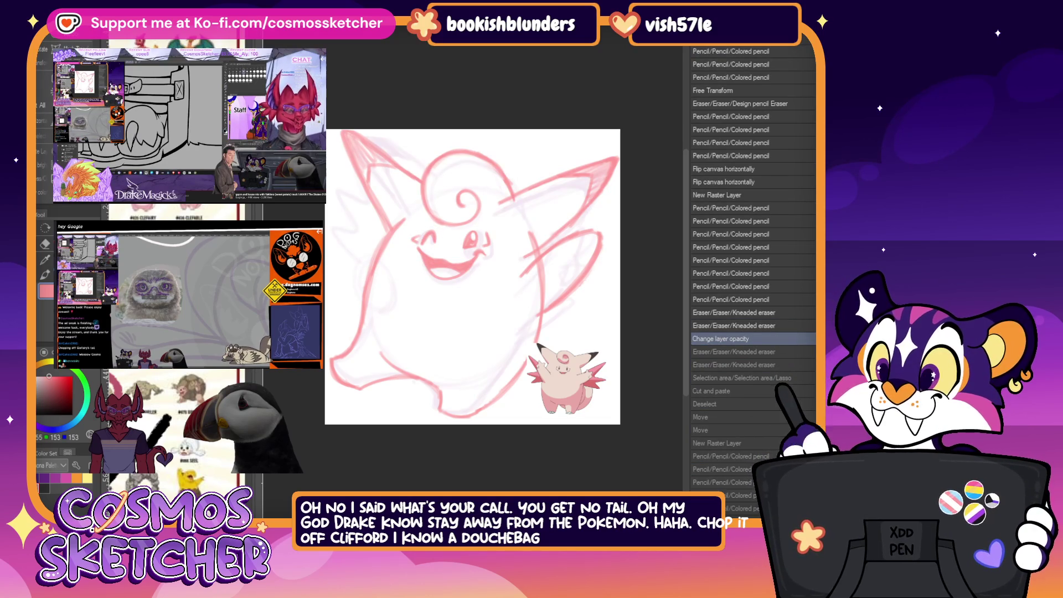
{"action": "key", "text": "Tab"}
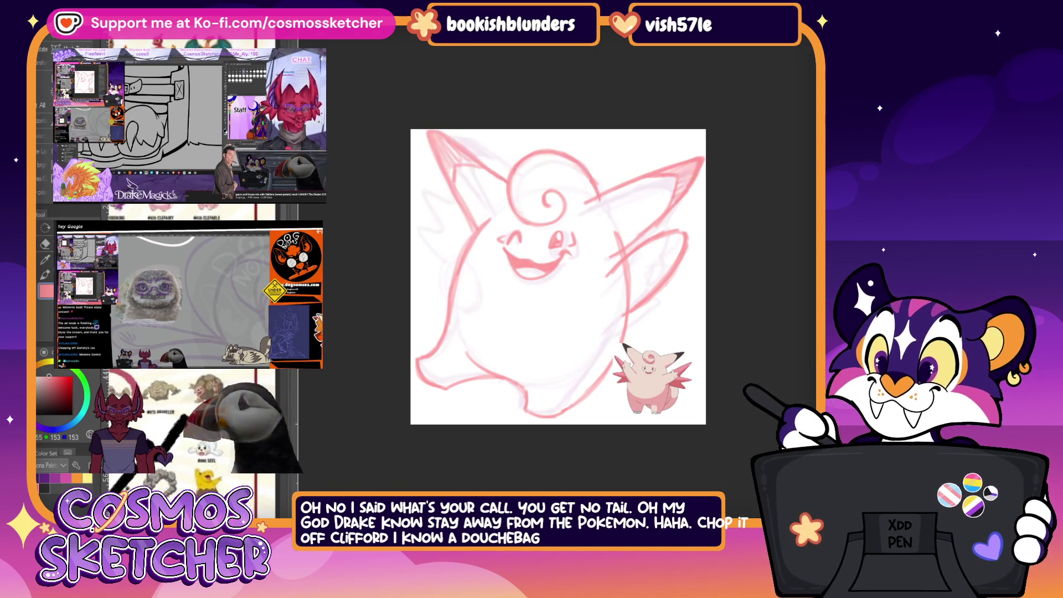
Step: Remove the eye marks from the face and sketch the raised right hand
{"action": "key", "text": "ctrl+z"}
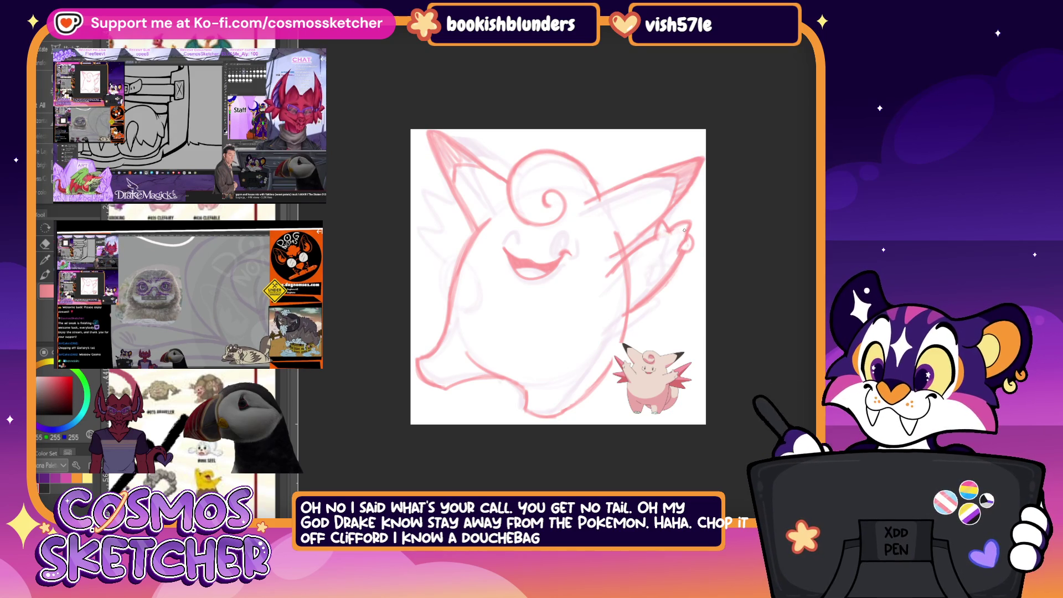
{"action": "left_click_drag", "start_coordinate": [686, 240], "coordinate": [681, 250]}
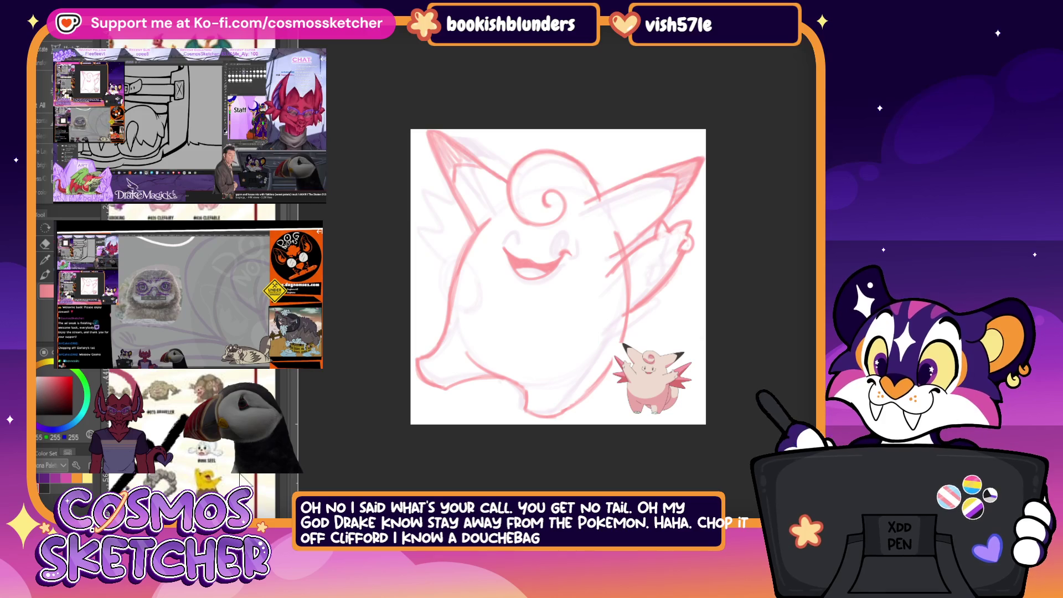
{"action": "key", "text": "ctrl+t"}
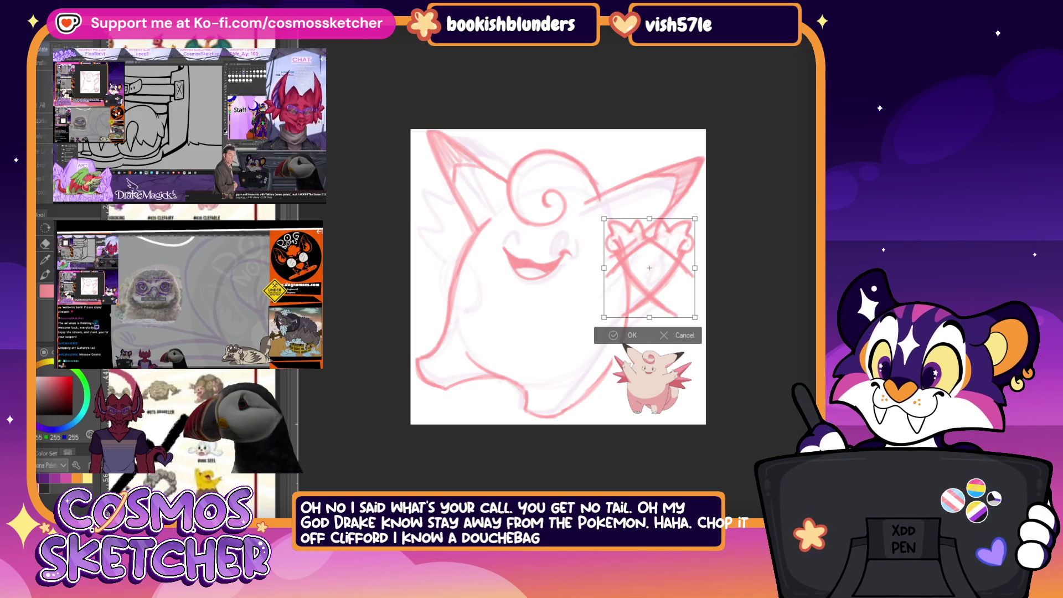
Step: Transform a copy of the hand, moving and rotating it onto the left arm, and confirm
{"action": "left_click_drag", "start_coordinate": [649, 267], "coordinate": [449, 231]}
{"action": "mouse_move", "coordinate": [540, 266]}
{"action": "left_mouse_down"}
{"action": "mouse_move", "coordinate": [569, 310]}
{"action": "mouse_move", "coordinate": [559, 280]}
{"action": "left_mouse_up"}
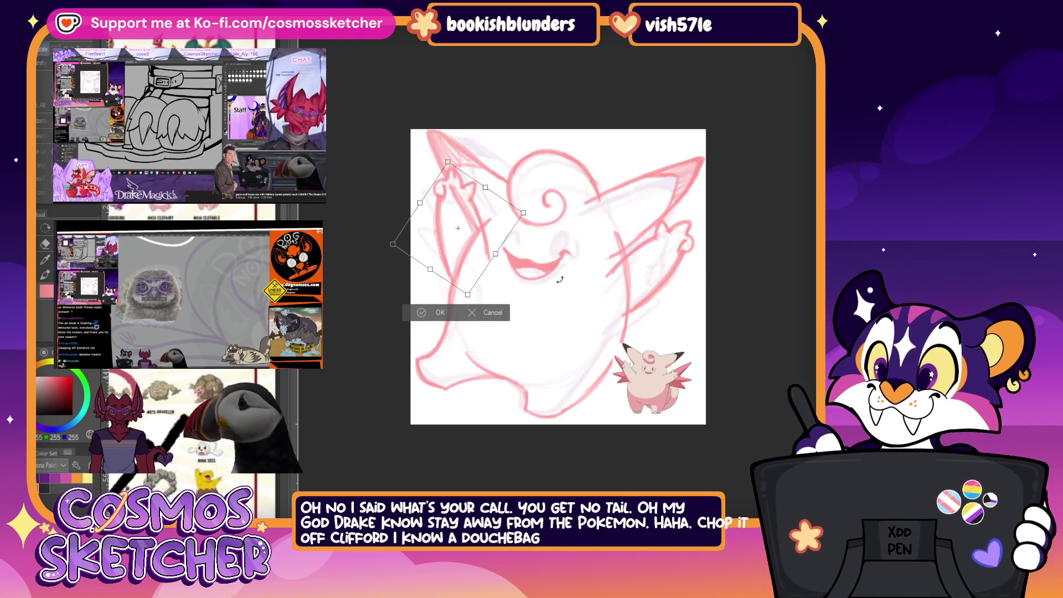
{"action": "left_click_drag", "start_coordinate": [466, 292], "coordinate": [464, 286]}
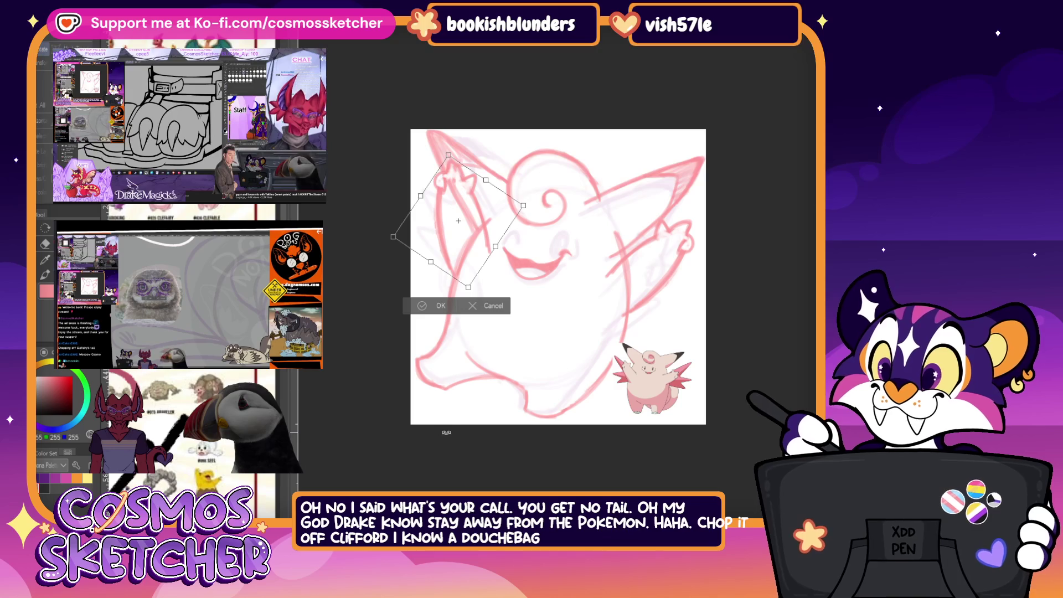
{"action": "left_click", "coordinate": [422, 310]}
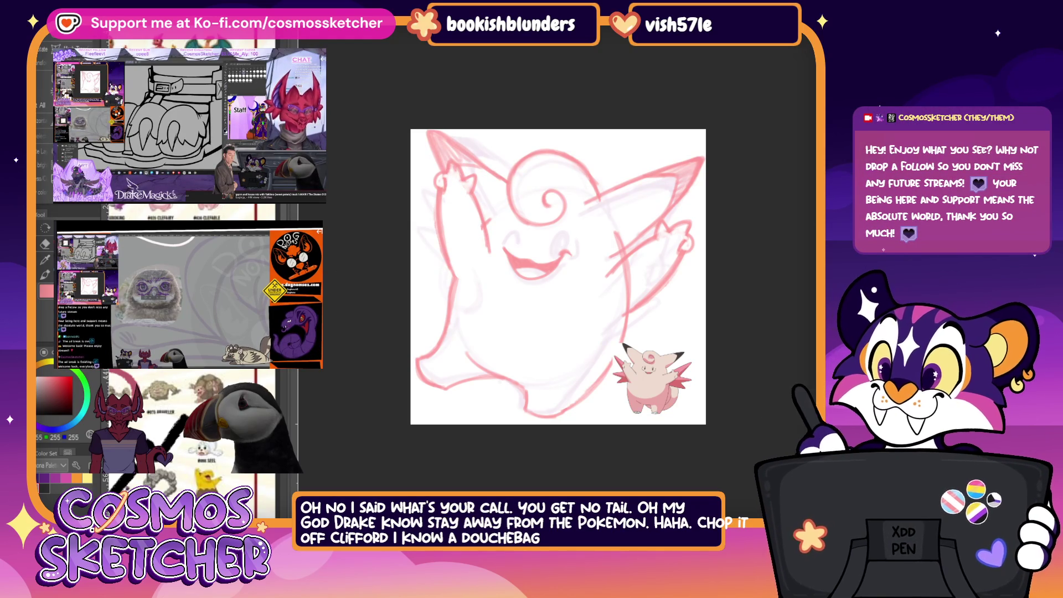
Step: Redraw the left arm line with fingers, then adjust the mouth with a transform and confirm it
{"action": "left_click_drag", "start_coordinate": [448, 179], "coordinate": [480, 250]}
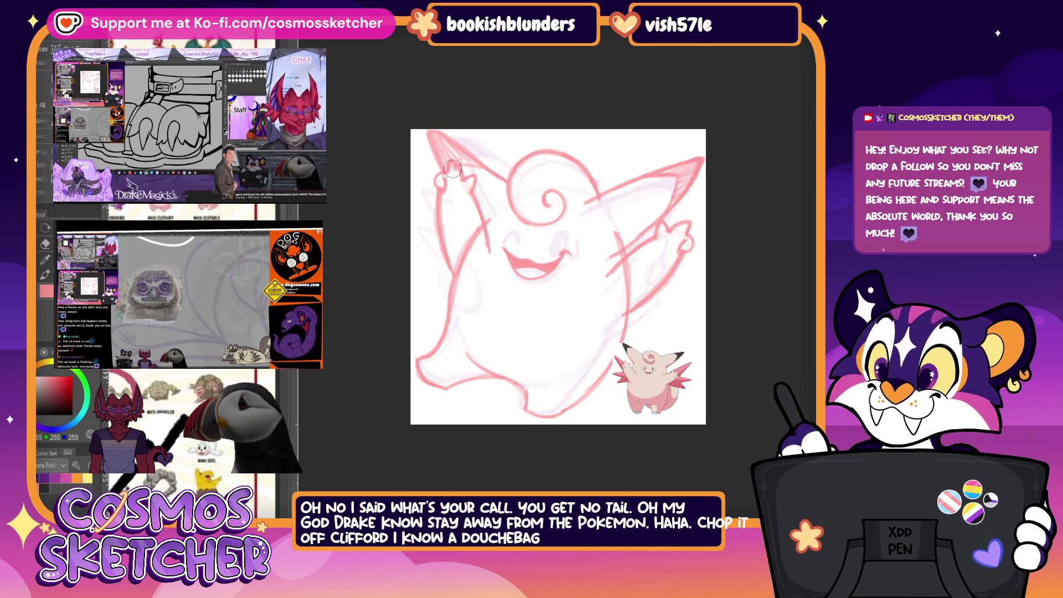
{"action": "left_click_drag", "start_coordinate": [455, 188], "coordinate": [444, 166]}
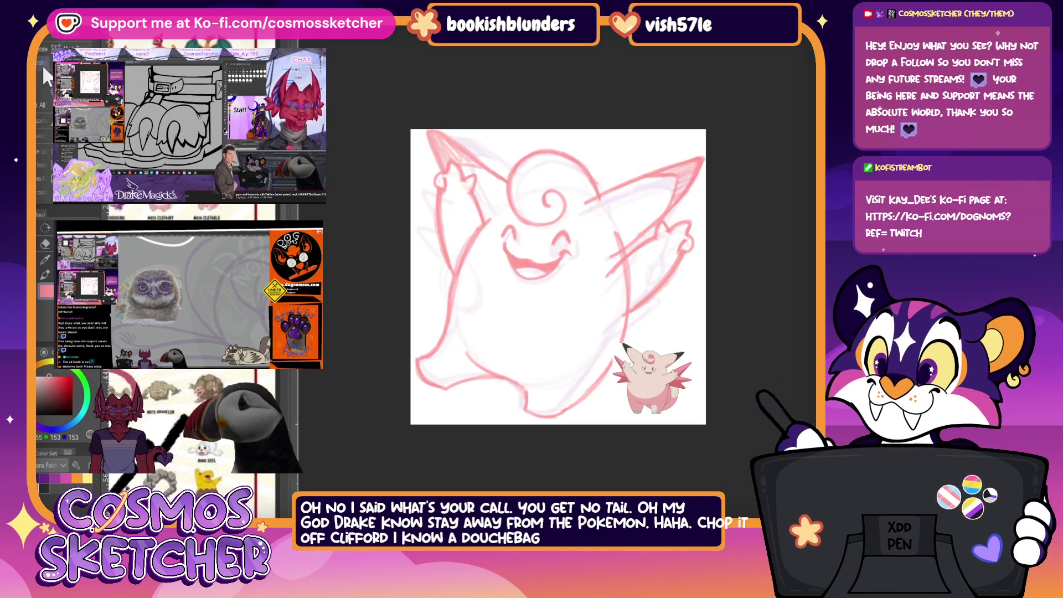
{"action": "key", "text": "ctrl+t"}
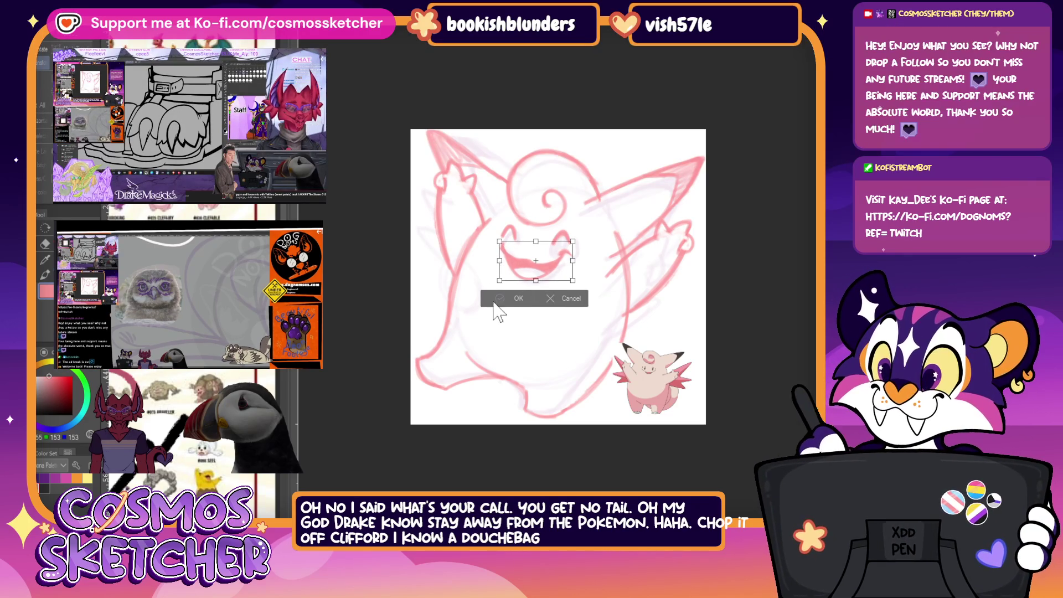
{"action": "left_click", "coordinate": [514, 298]}
{"action": "scroll", "coordinate": [574, 241], "scroll_direction": "up", "scroll_amount": 3}
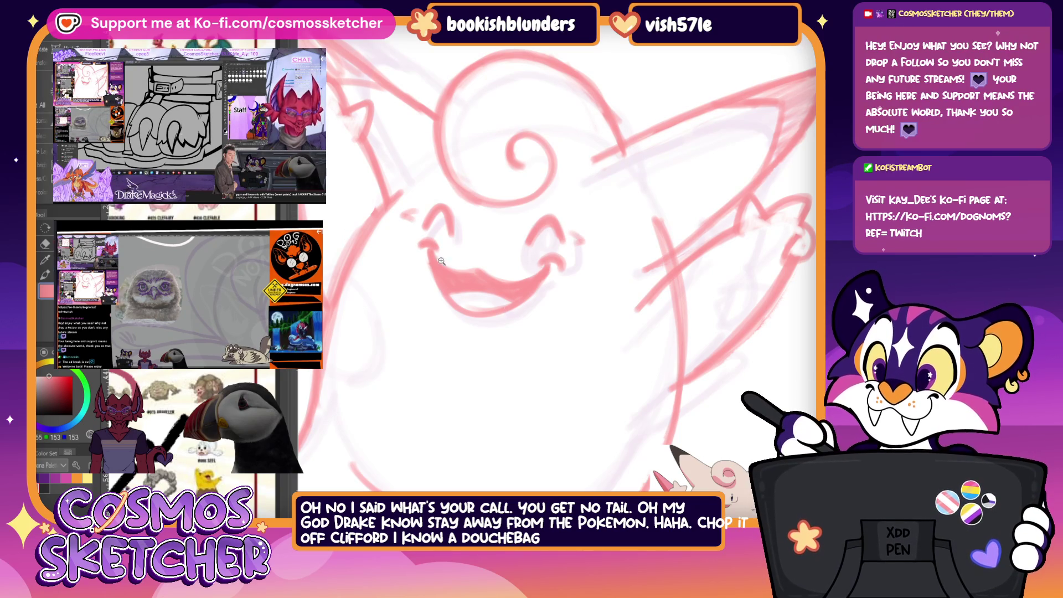
Step: Zoom out to view the whole drawing, then zoom back in on the figure
{"action": "key", "text": "ctrl+0"}
{"action": "left_click", "coordinate": [494, 366]}
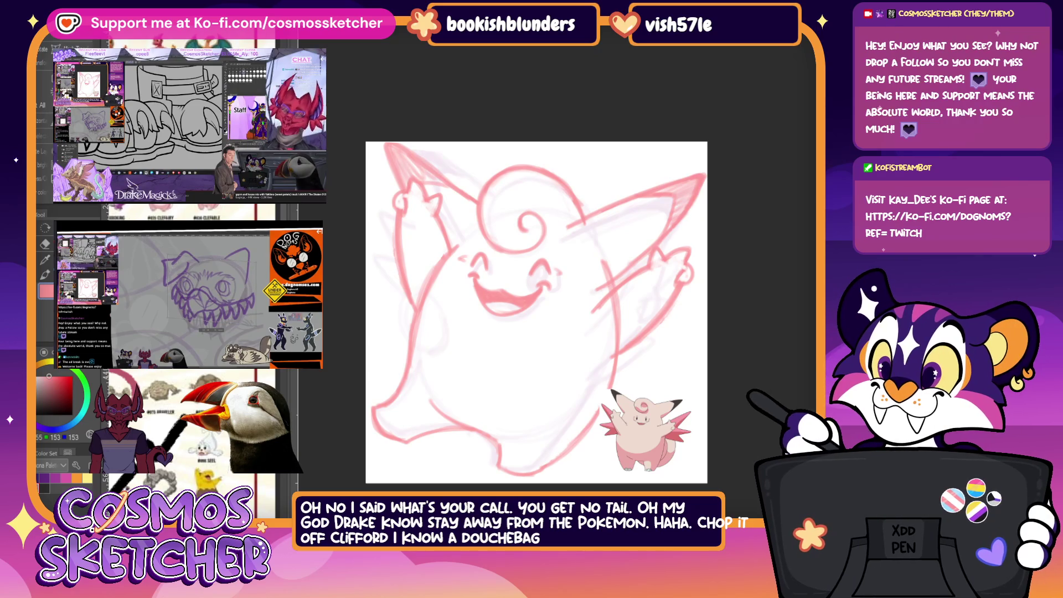
{"action": "scroll", "coordinate": [447, 462], "scroll_direction": "up", "scroll_amount": 1}
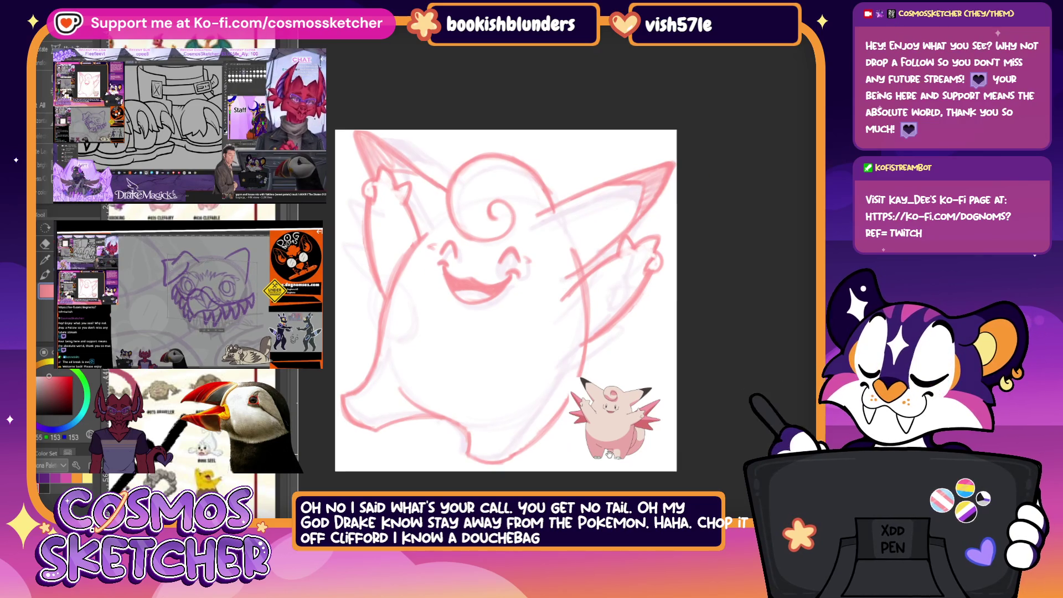
{"action": "scroll", "coordinate": [461, 341], "scroll_direction": "up", "scroll_amount": 2}
{"action": "scroll", "coordinate": [460, 341], "scroll_direction": "down", "scroll_amount": 2}
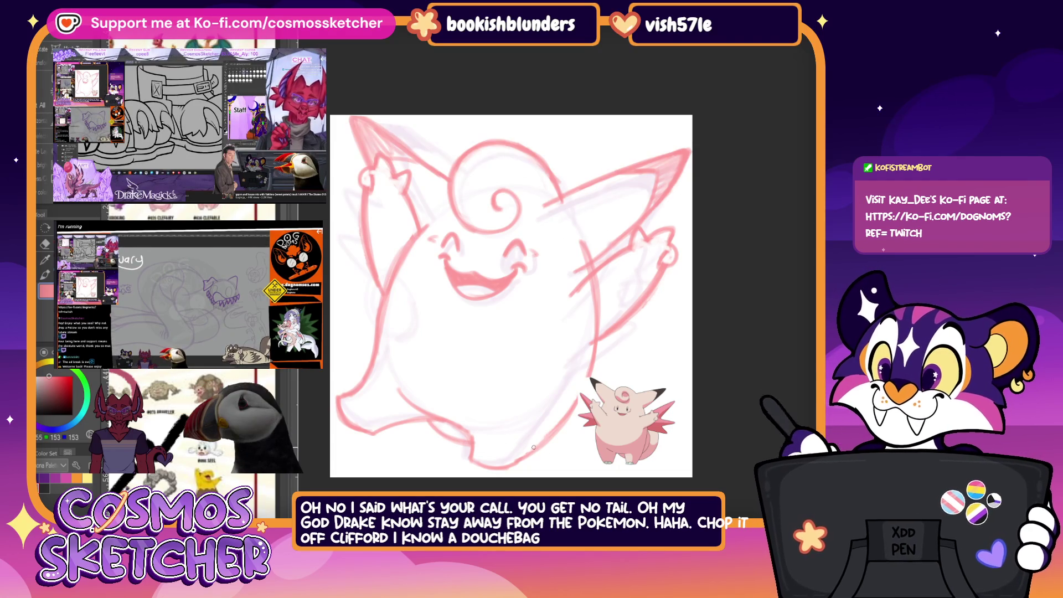
Step: Add a short pencil stroke to the Clefable's right arm
{"action": "left_click_drag", "start_coordinate": [620, 327], "coordinate": [635, 356]}
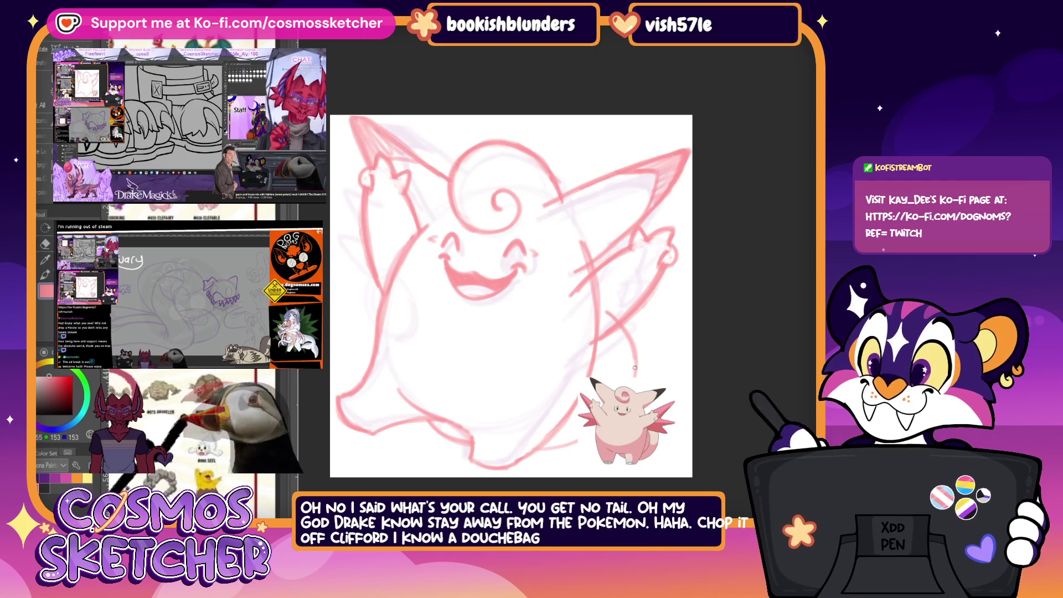
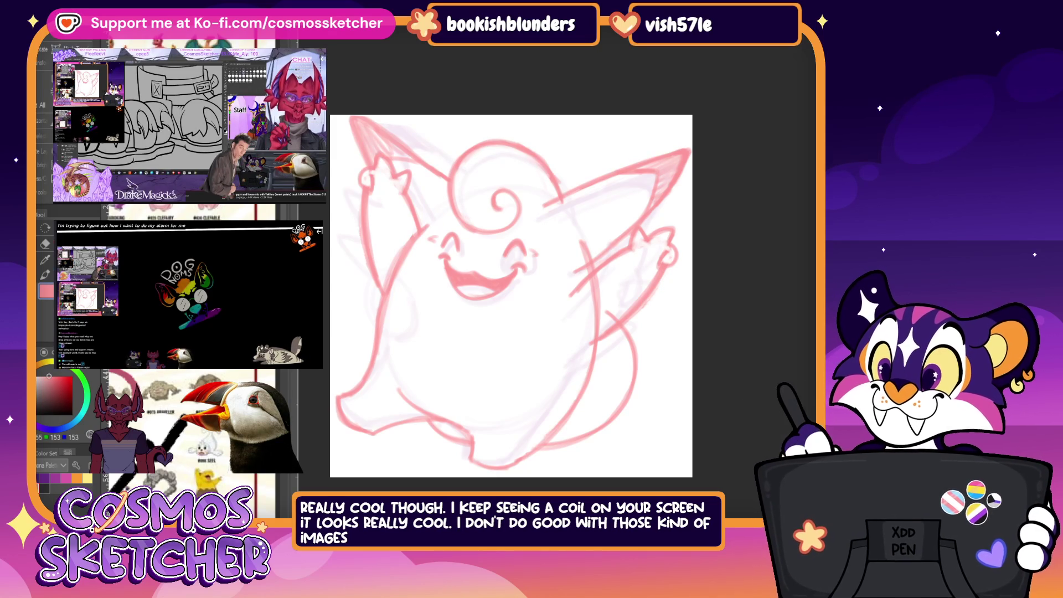
Step: Scale the whole Clefable sketch down slightly with a layer transform and confirm it
{"action": "left_click_drag", "start_coordinate": [511, 297], "coordinate": [538, 282]}
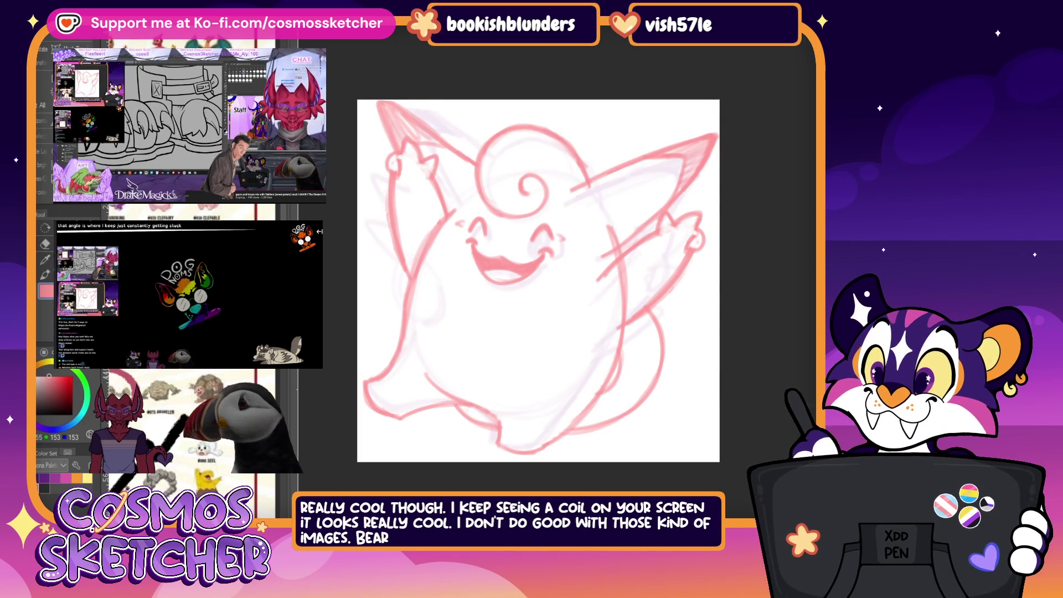
{"action": "key", "text": "ctrl+t"}
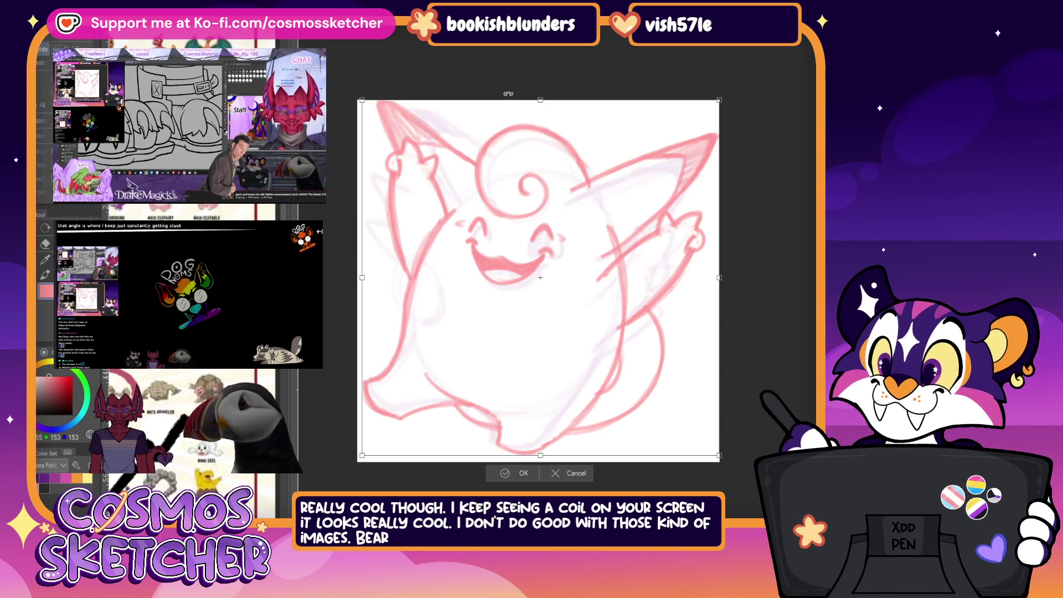
{"action": "left_click_drag", "start_coordinate": [544, 107], "coordinate": [545, 116]}
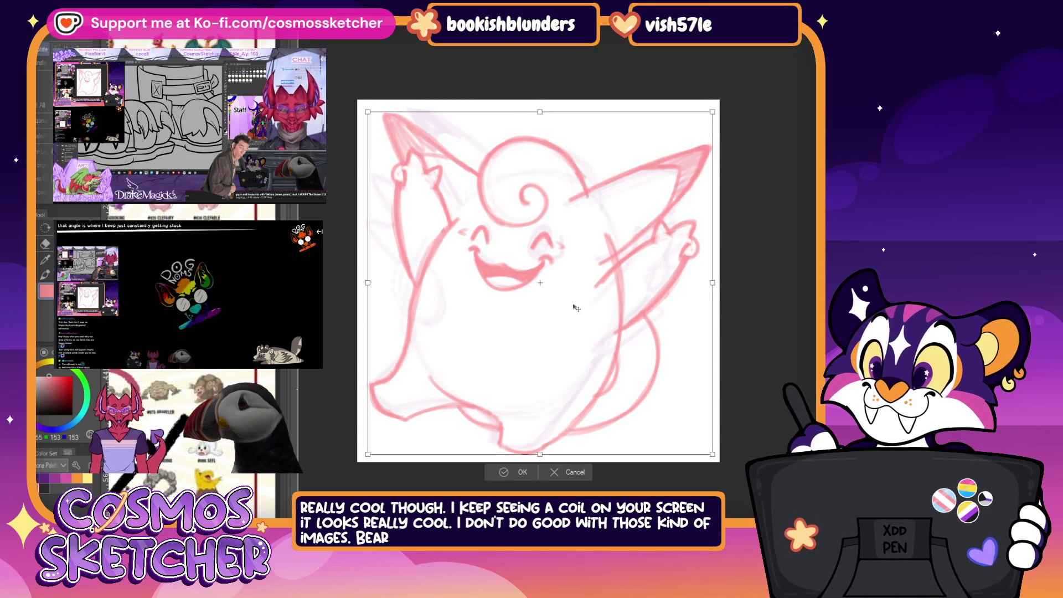
{"action": "left_click", "coordinate": [517, 470]}
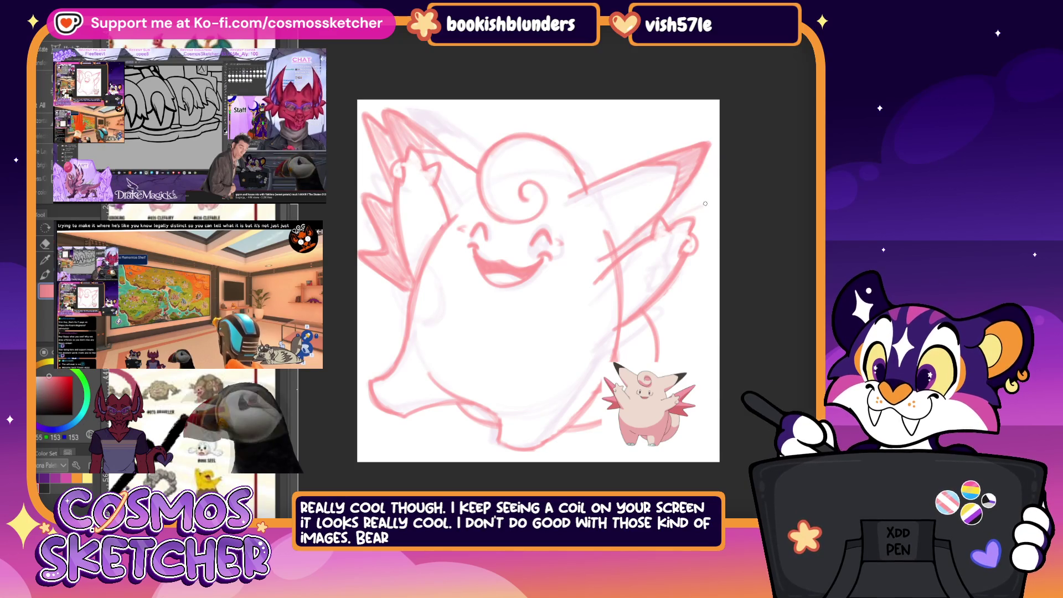
Step: Sketch and darken strokes on the right hand, then mirror the canvas view horizontally
{"action": "mouse_move", "coordinate": [710, 207]}
{"action": "left_mouse_down"}
{"action": "mouse_move", "coordinate": [684, 247]}
{"action": "mouse_move", "coordinate": [712, 205]}
{"action": "left_mouse_up"}
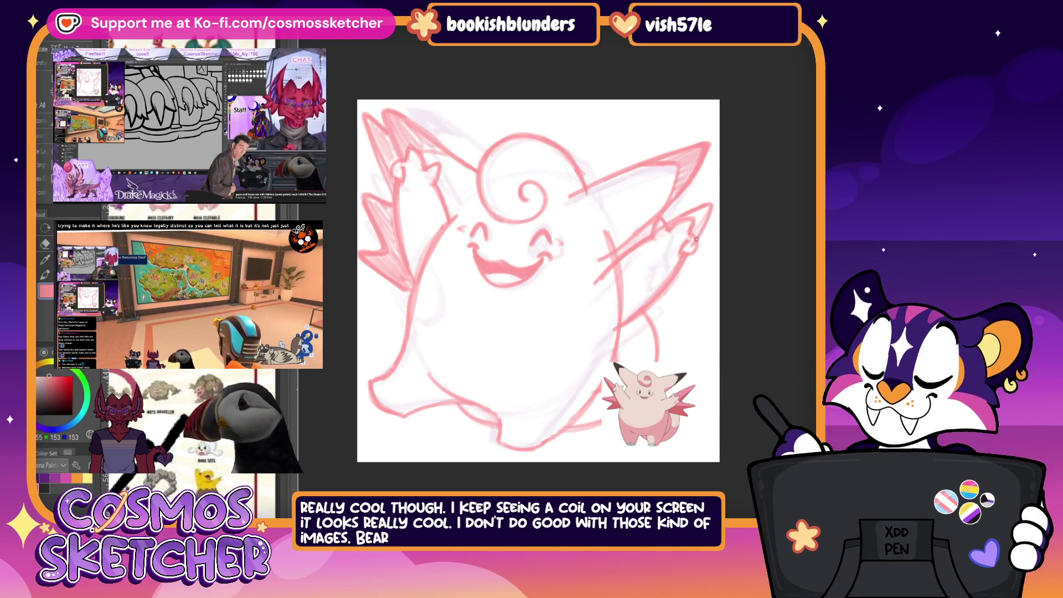
{"action": "mouse_move", "coordinate": [693, 241]}
{"action": "left_mouse_down"}
{"action": "mouse_move", "coordinate": [664, 281]}
{"action": "mouse_move", "coordinate": [702, 324]}
{"action": "mouse_move", "coordinate": [653, 333]}
{"action": "left_mouse_up"}
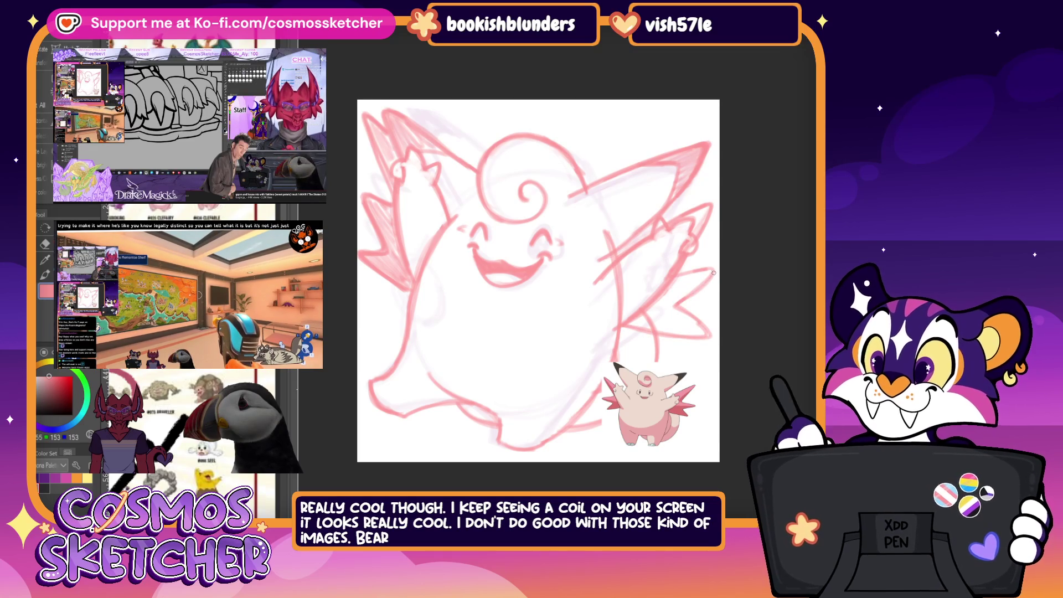
{"action": "left_click_drag", "start_coordinate": [713, 267], "coordinate": [678, 273]}
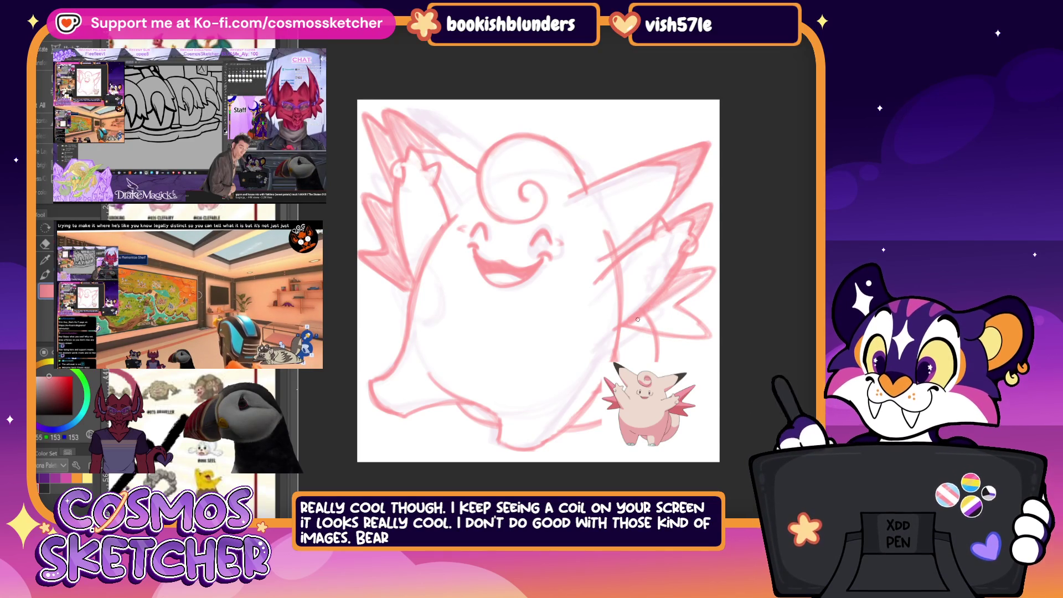
{"action": "mouse_move", "coordinate": [632, 329]}
{"action": "left_mouse_down"}
{"action": "mouse_move", "coordinate": [669, 315]}
{"action": "mouse_move", "coordinate": [698, 337]}
{"action": "left_mouse_up"}
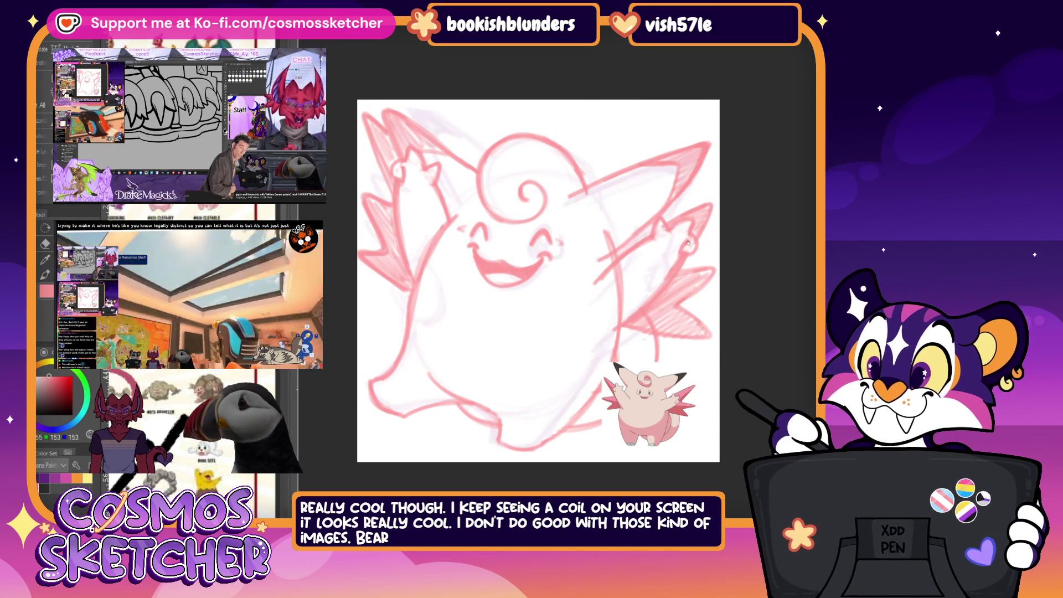
{"action": "key", "text": "h"}
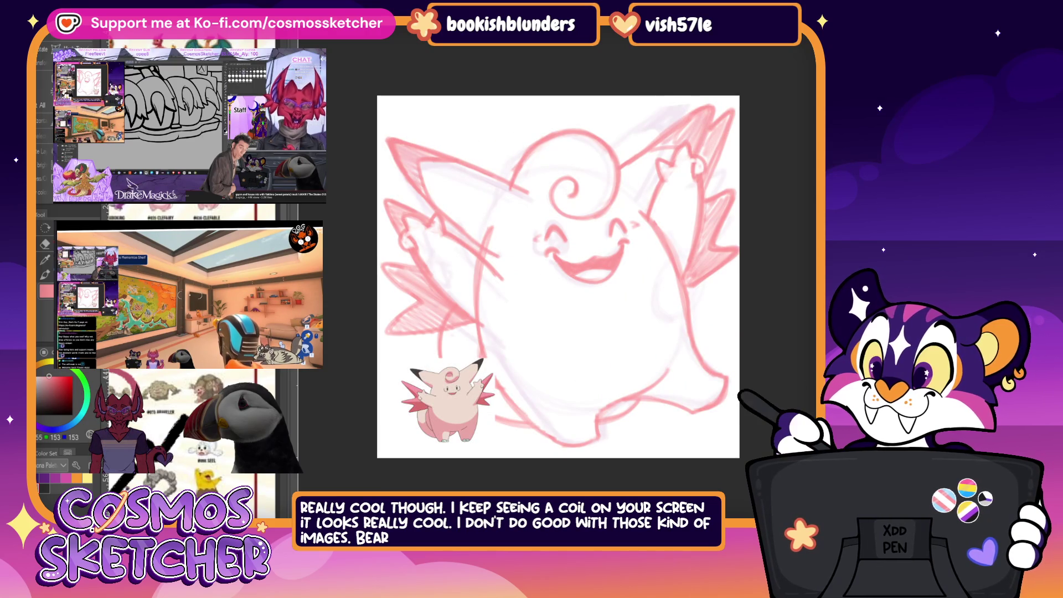
Step: Hide the reference, compare the wing hatching via undo/redo, drop faint body lines, and paste the reference back
{"action": "key", "text": "Delete"}
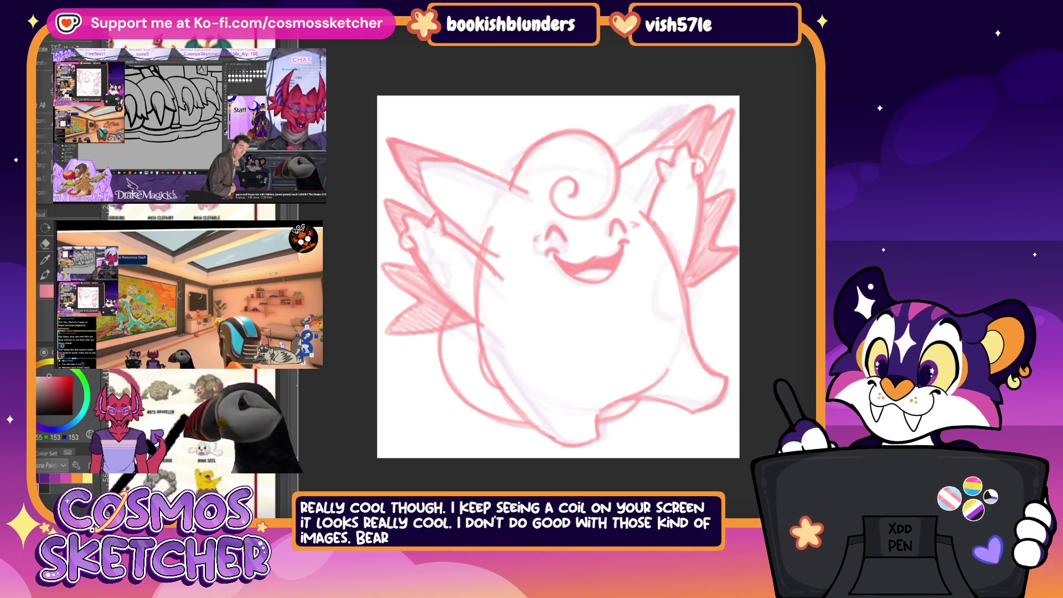
{"action": "key", "text": "ctrl+z"}
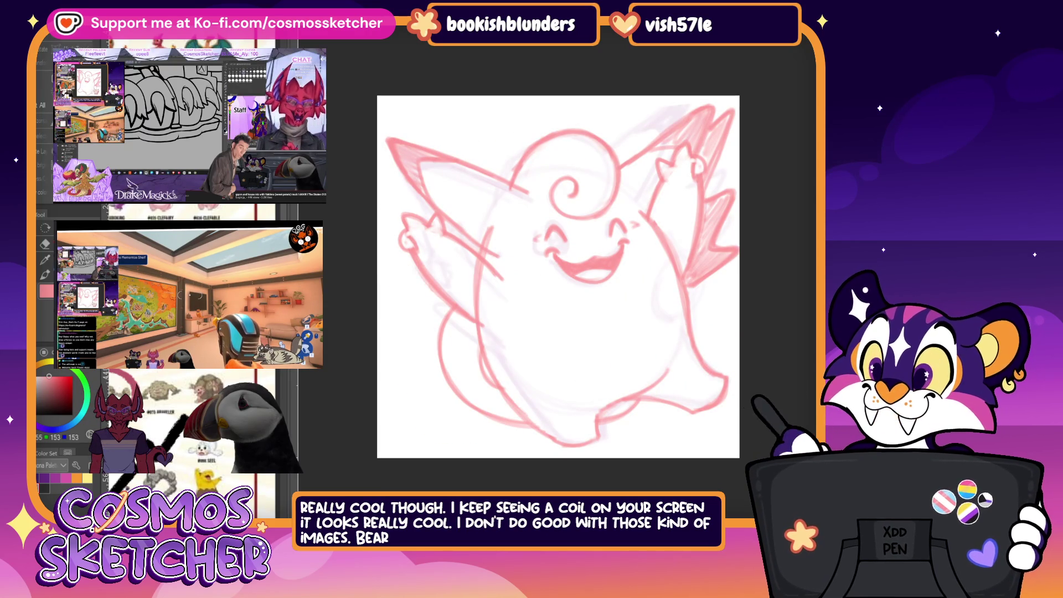
{"action": "key", "text": "ctrl+y"}
{"action": "key", "text": "ctrl+z"}
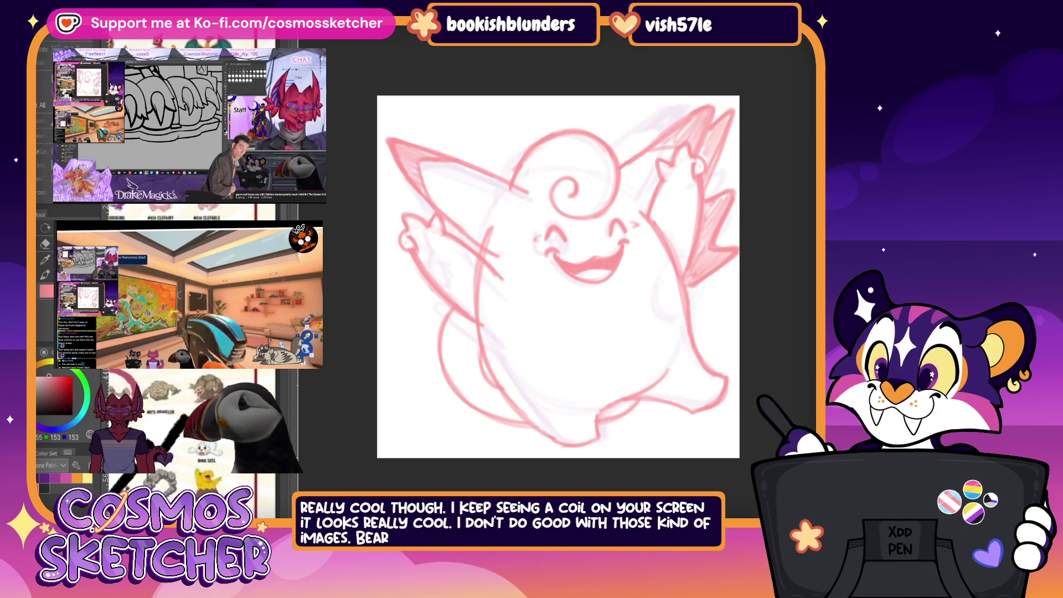
{"action": "key", "text": "ctrl+y"}
{"action": "key", "text": "ctrl+z"}
{"action": "key", "text": "ctrl+y"}
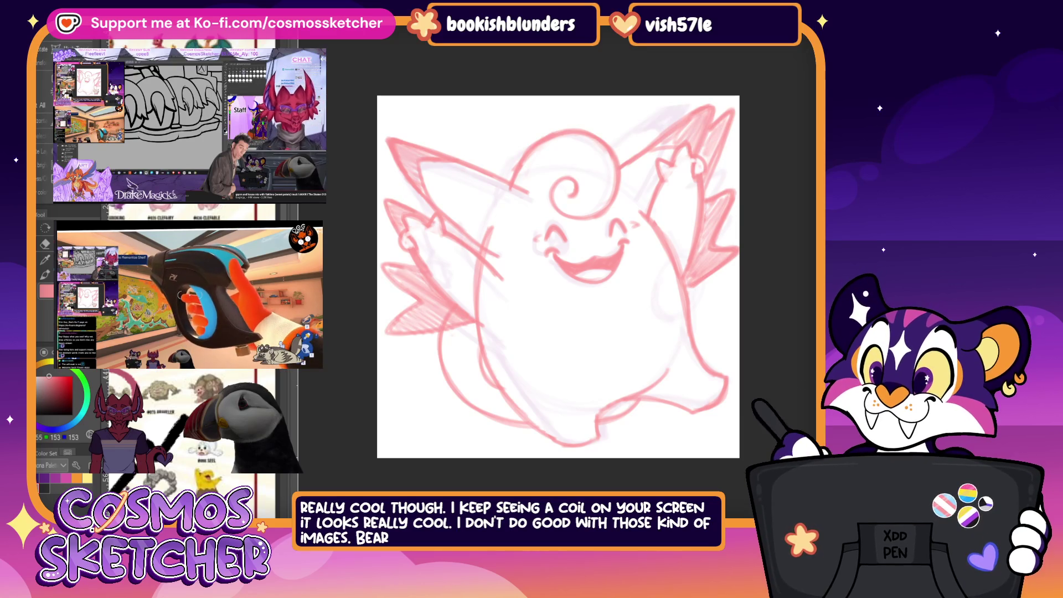
{"action": "key", "text": "ctrl+z"}
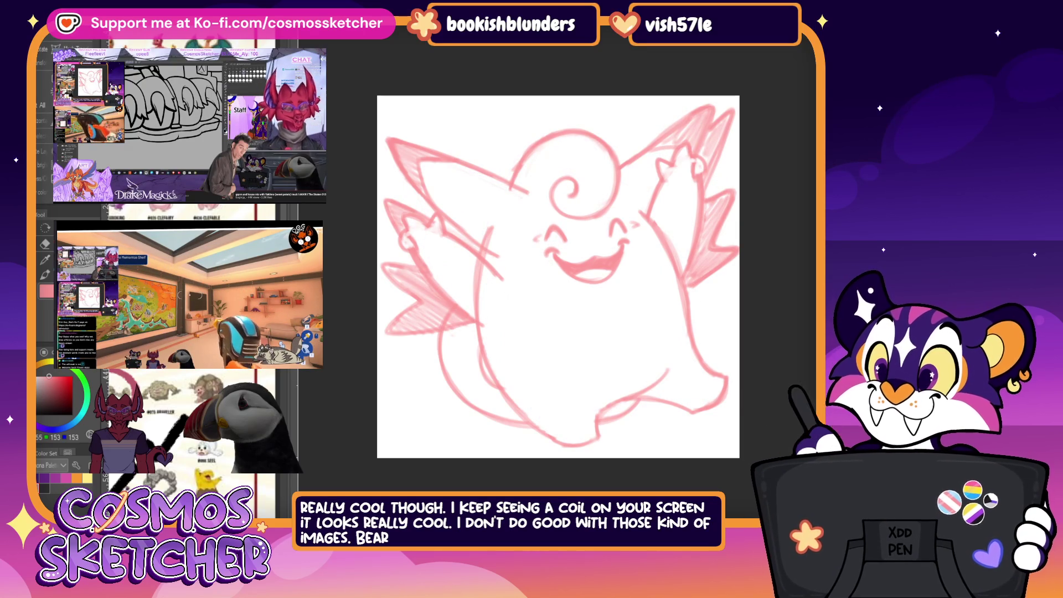
{"action": "key", "text": "ctrl+v"}
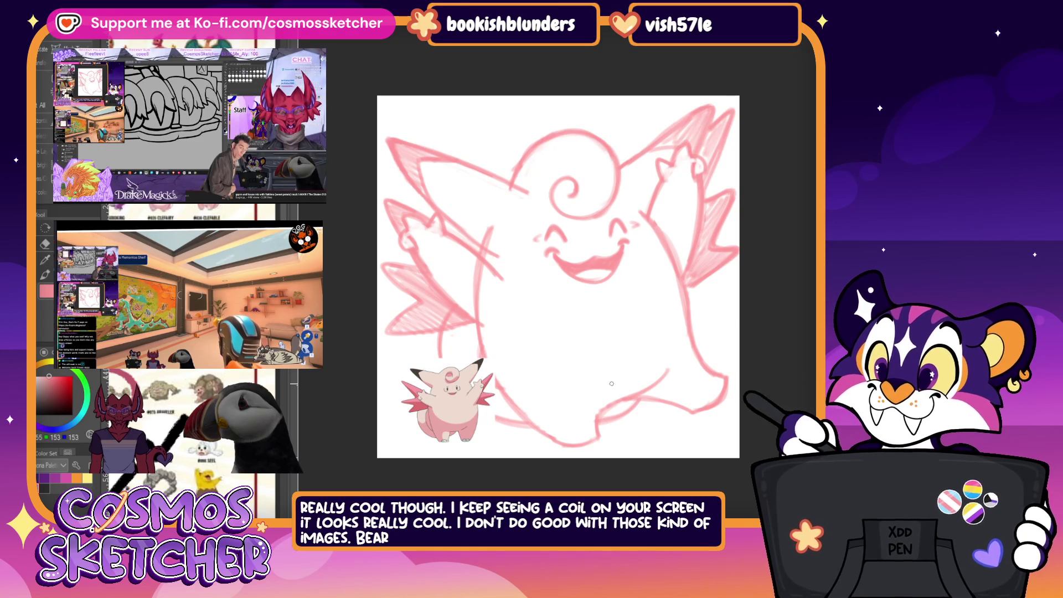
{"action": "scroll", "coordinate": [610, 379], "scroll_direction": "up", "scroll_amount": 2}
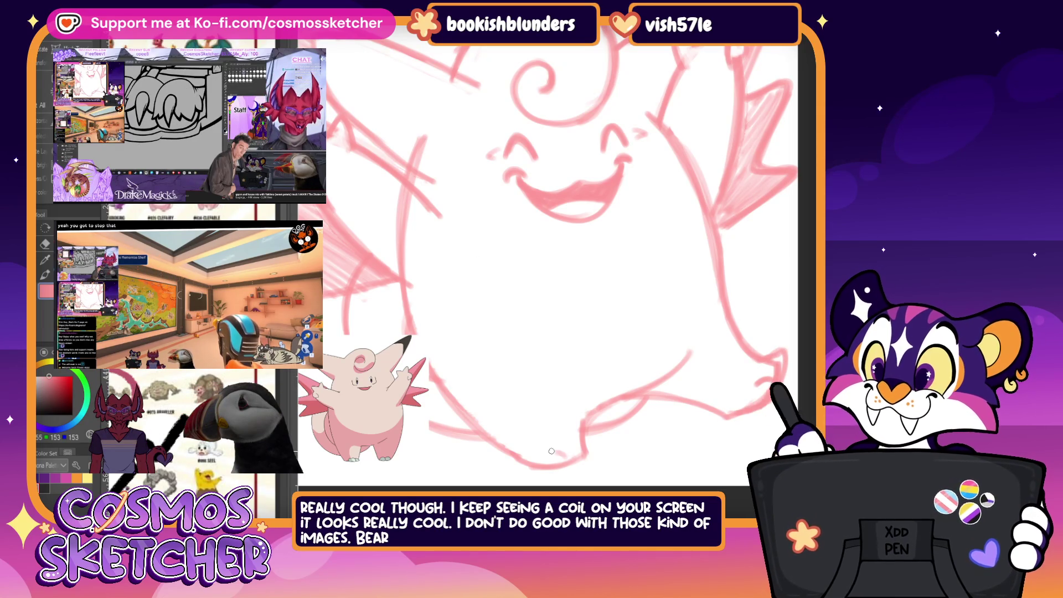
Step: Add a small foot stroke at the bottom of the Clefable sketch
{"action": "left_click_drag", "start_coordinate": [562, 455], "coordinate": [579, 459]}
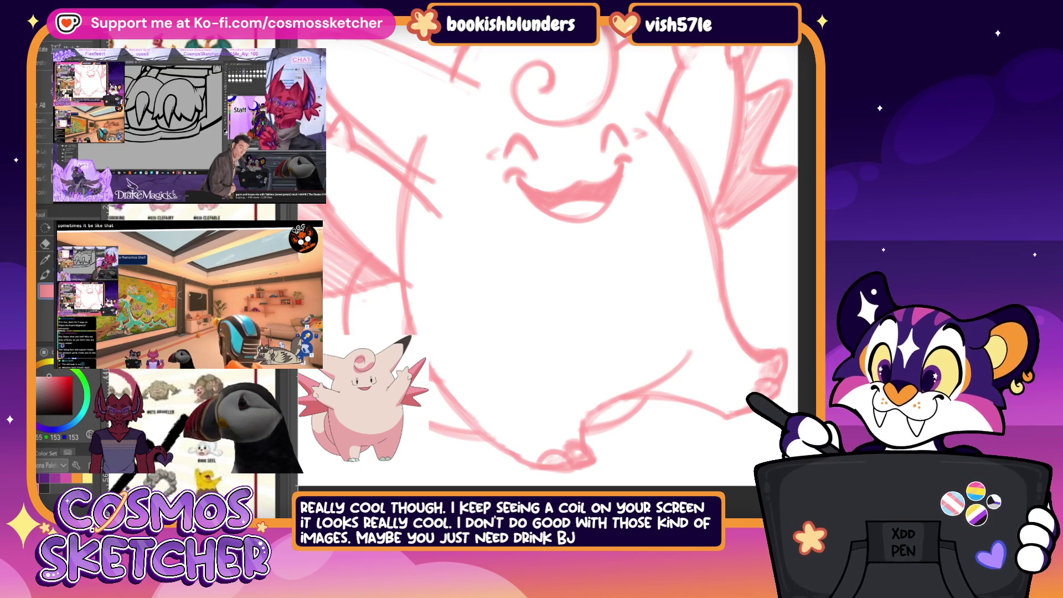
{"action": "scroll", "coordinate": [575, 212], "scroll_direction": "down", "scroll_amount": 2}
{"action": "scroll", "coordinate": [598, 195], "scroll_direction": "down", "scroll_amount": 1}
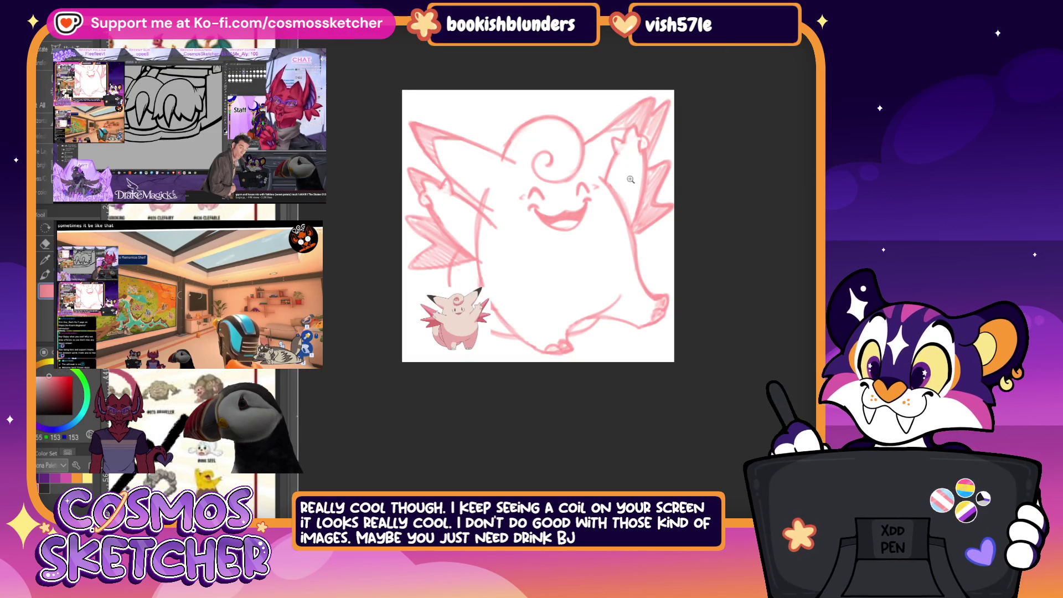
{"action": "scroll", "coordinate": [634, 171], "scroll_direction": "down", "scroll_amount": 1}
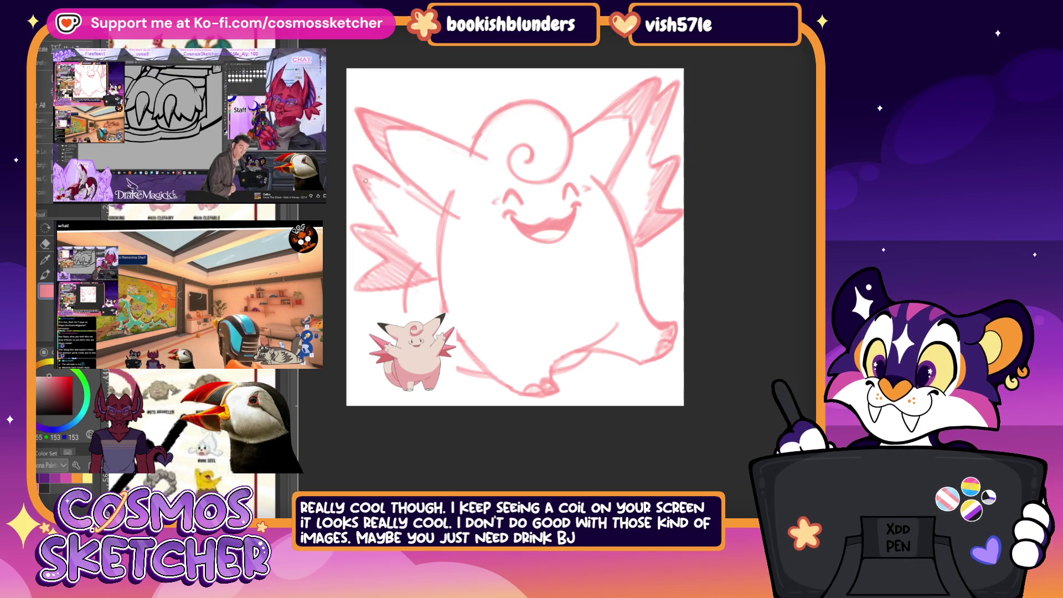
Step: Hatch the left wing, undo it, hatch the right wing and redraw the left wing hatching
{"action": "mouse_move", "coordinate": [366, 180]}
{"action": "left_mouse_down"}
{"action": "mouse_move", "coordinate": [408, 236]}
{"action": "mouse_move", "coordinate": [422, 202]}
{"action": "left_mouse_up"}
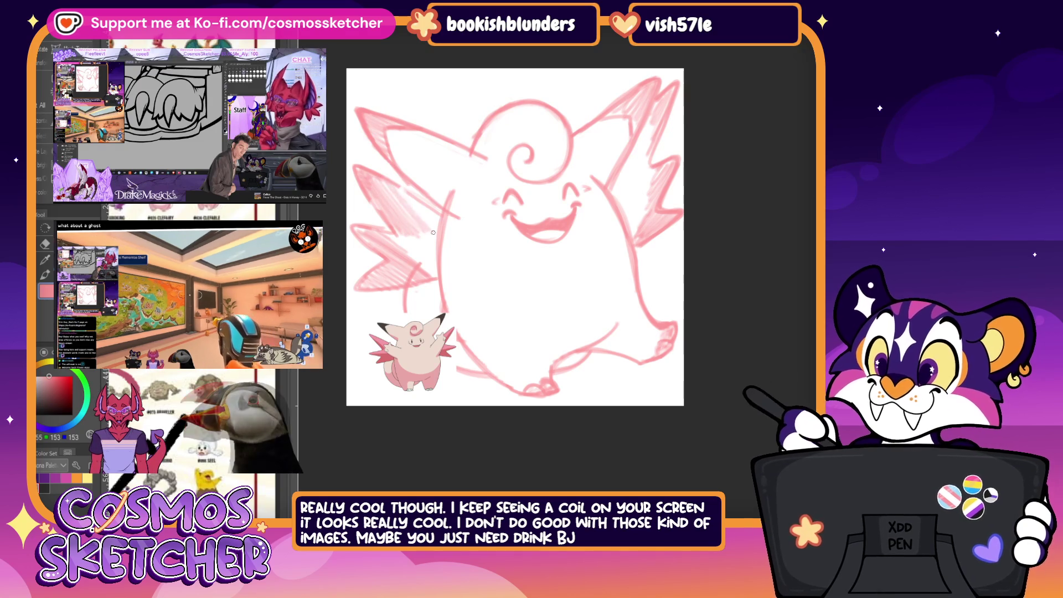
{"action": "left_click_drag", "start_coordinate": [419, 247], "coordinate": [403, 262]}
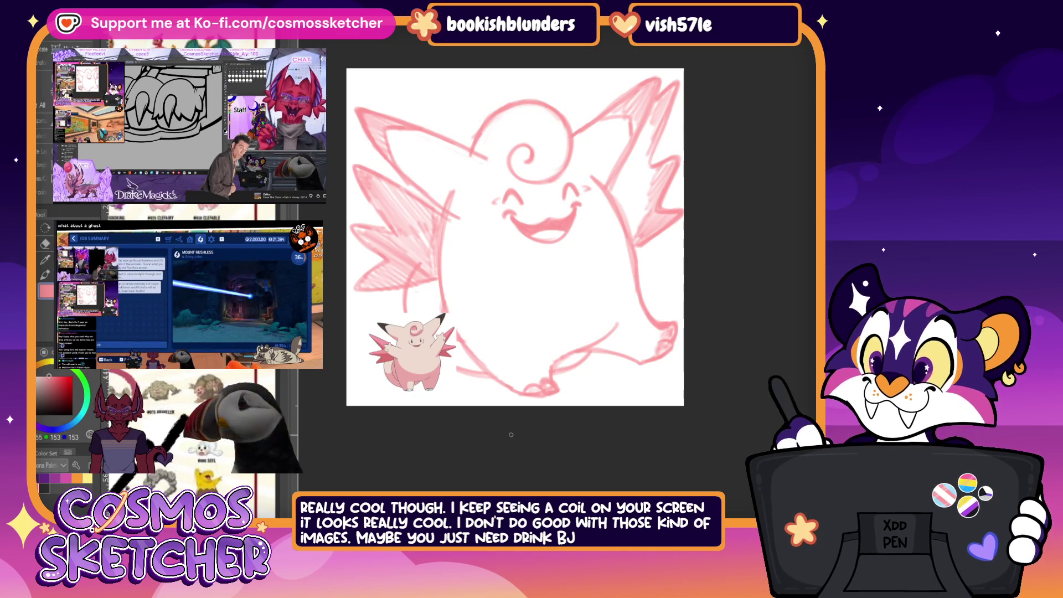
{"action": "key", "text": "ctrl+z"}
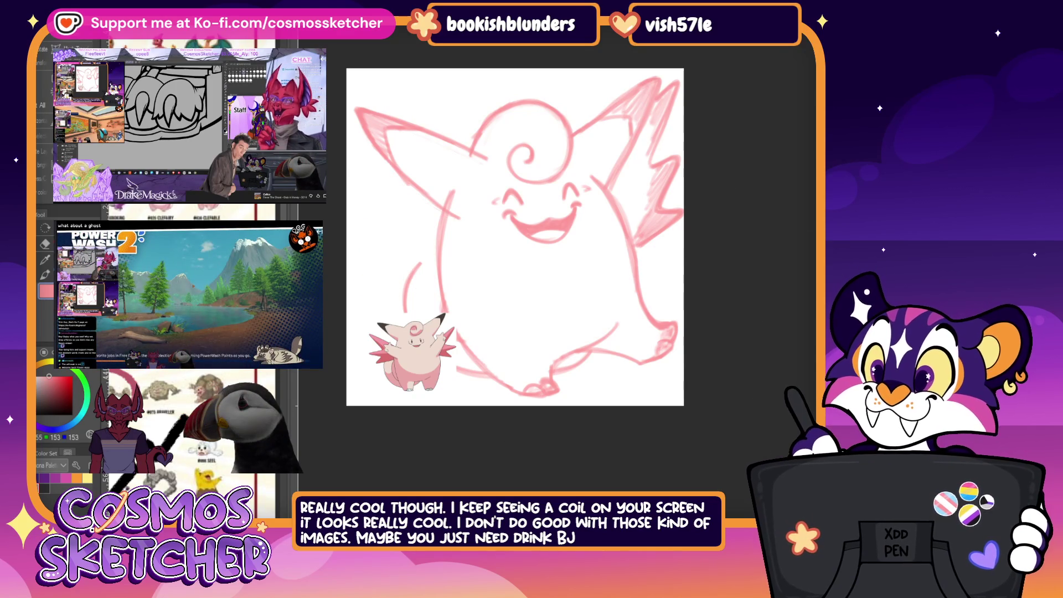
{"action": "mouse_move", "coordinate": [646, 122]}
{"action": "left_mouse_down"}
{"action": "mouse_move", "coordinate": [619, 192]}
{"action": "mouse_move", "coordinate": [635, 153]}
{"action": "mouse_move", "coordinate": [622, 211]}
{"action": "mouse_move", "coordinate": [637, 233]}
{"action": "left_mouse_up"}
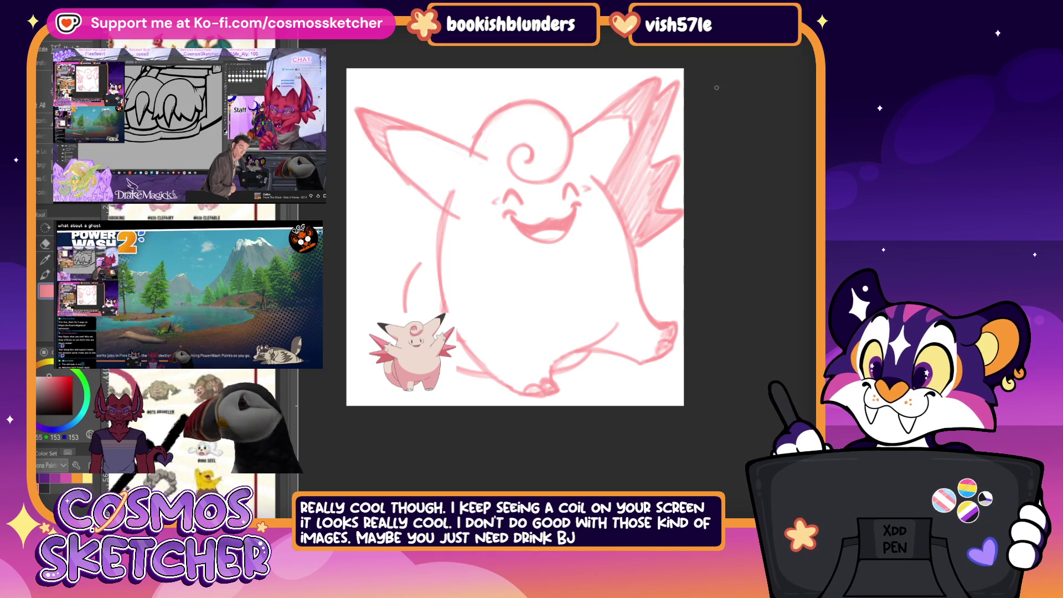
{"action": "left_click_drag", "start_coordinate": [358, 167], "coordinate": [449, 287]}
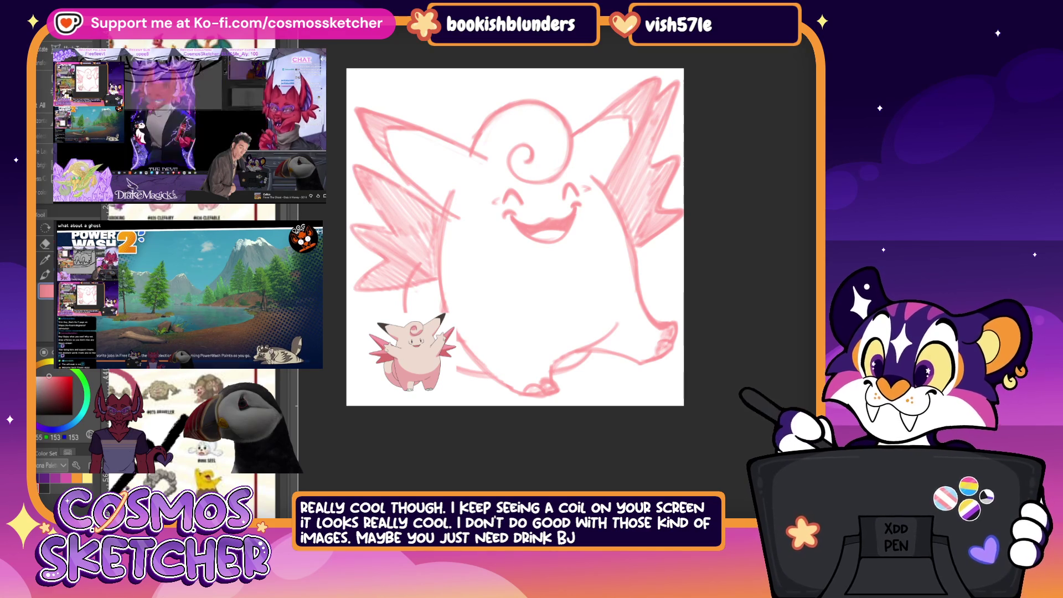
Step: Move the right wing down and narrow it, then clear the old mouth and eye lines
{"action": "key", "text": "ctrl+t"}
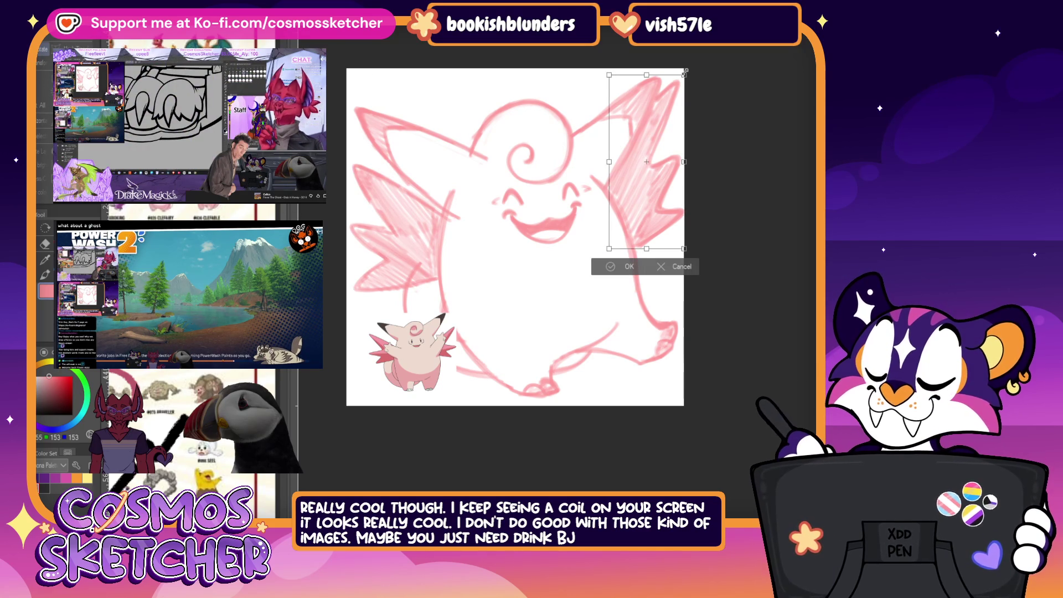
{"action": "left_click_drag", "start_coordinate": [683, 73], "coordinate": [666, 200]}
{"action": "left_click", "coordinate": [623, 274]}
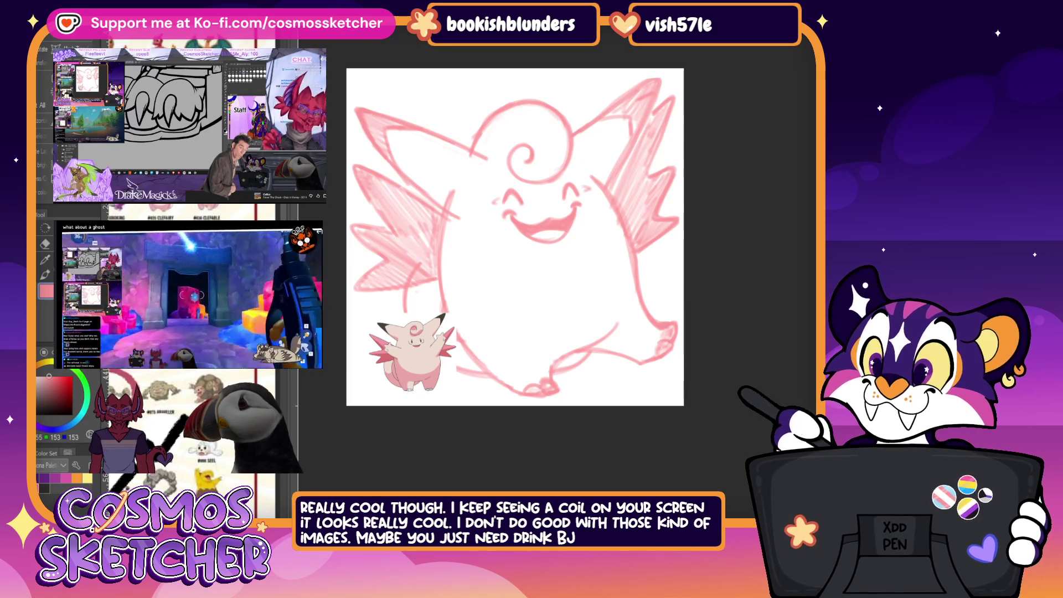
{"action": "key", "text": "Delete"}
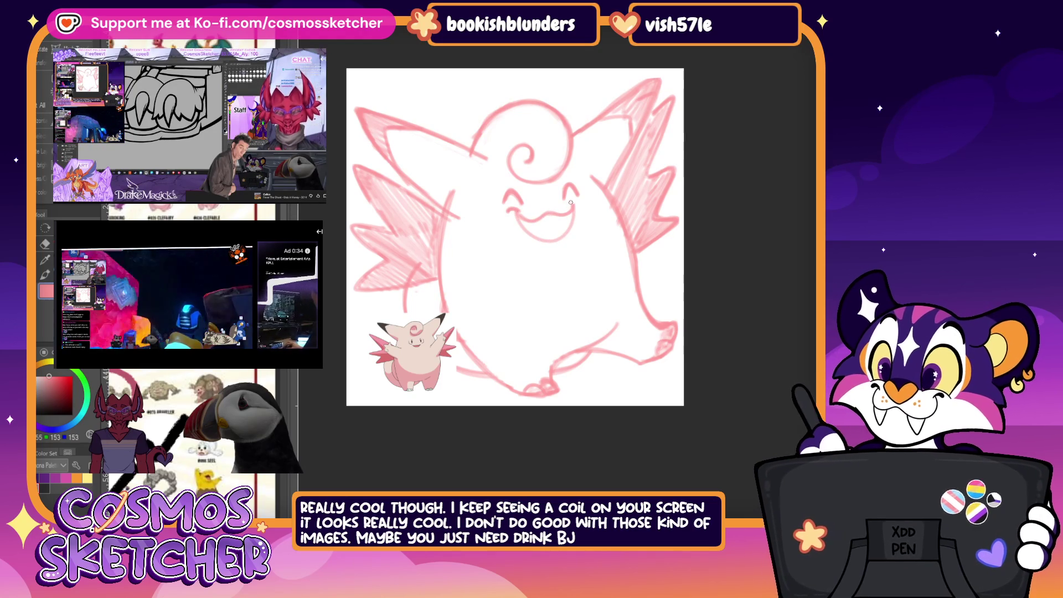
Step: Draw the right eye arc and rework the smiling mouth with inner shading, undoing the over-wide smile
{"action": "left_click_drag", "start_coordinate": [565, 198], "coordinate": [579, 197]}
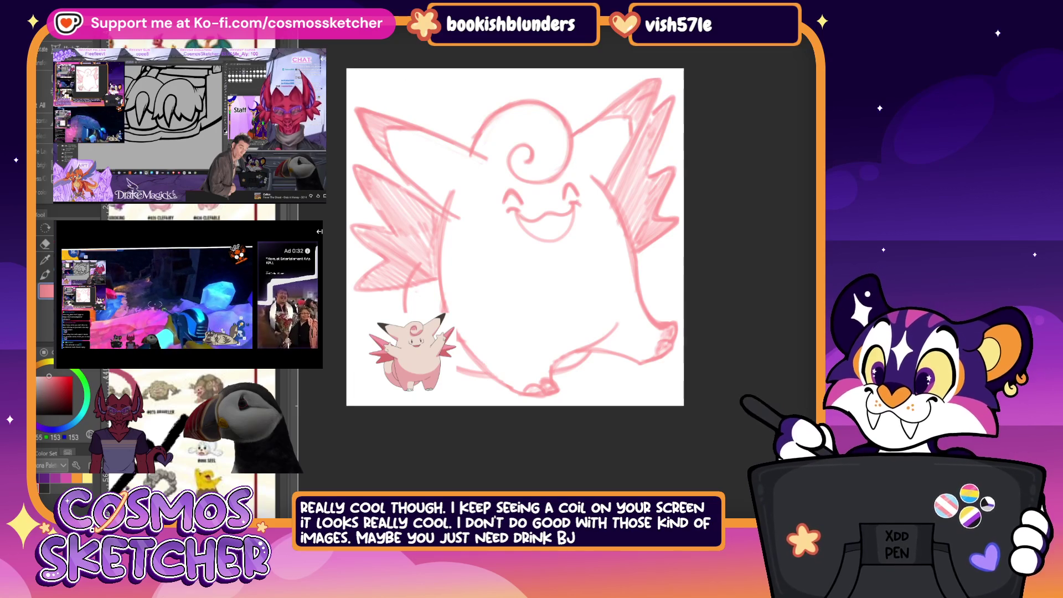
{"action": "left_click_drag", "start_coordinate": [516, 213], "coordinate": [567, 210]}
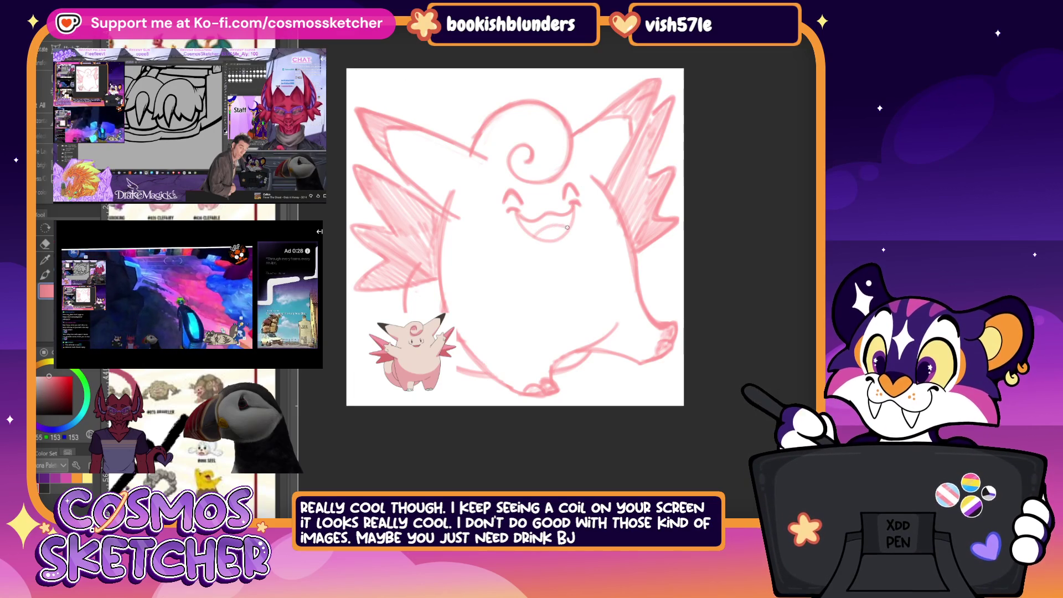
{"action": "left_click_drag", "start_coordinate": [525, 227], "coordinate": [558, 222]}
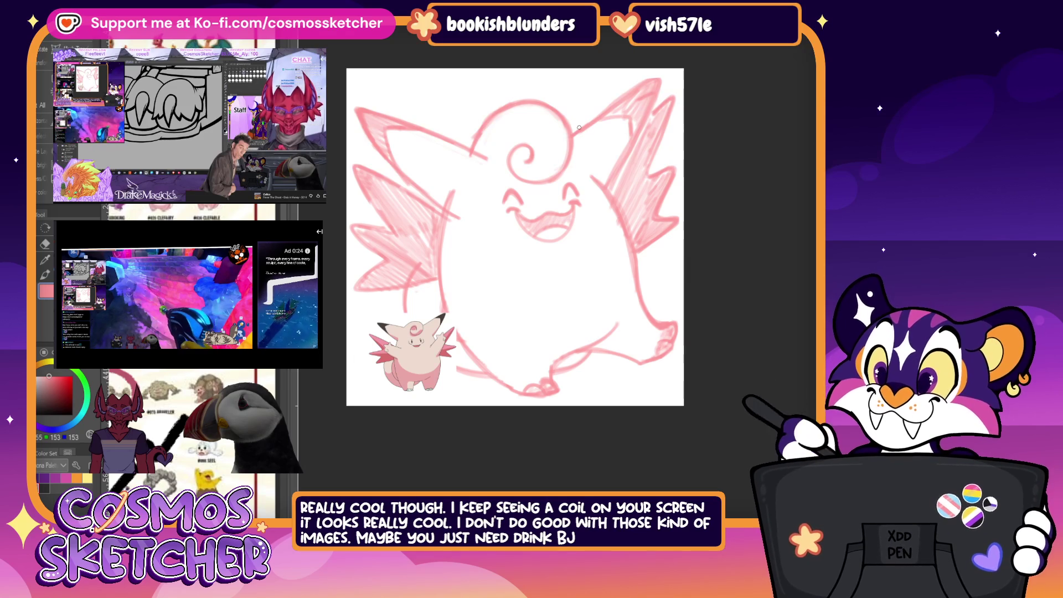
{"action": "left_click_drag", "start_coordinate": [503, 201], "coordinate": [582, 204]}
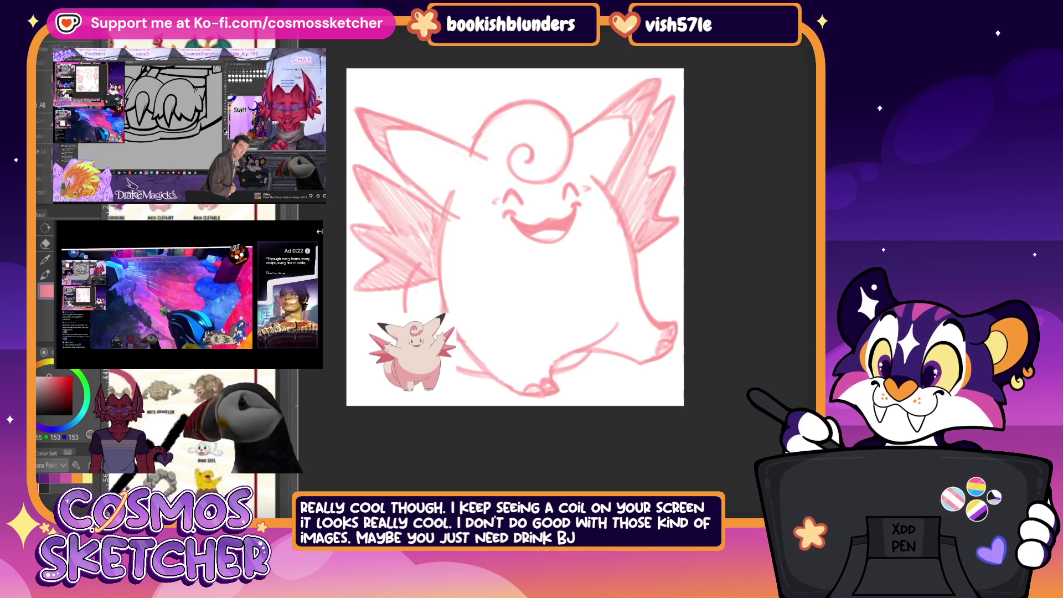
{"action": "key", "text": "ctrl+z"}
{"action": "left_click_drag", "start_coordinate": [505, 207], "coordinate": [582, 206]}
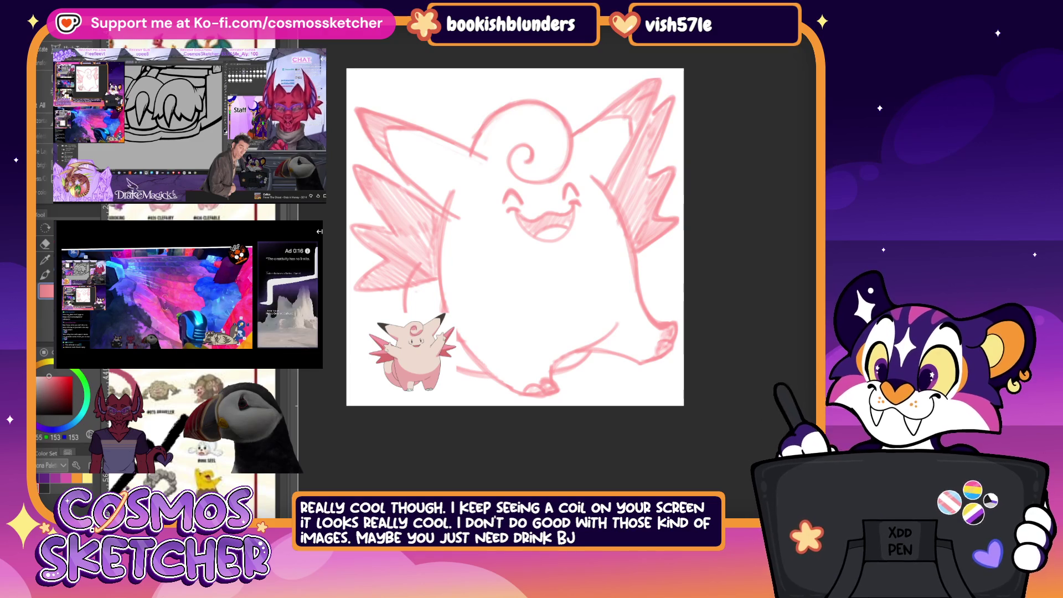
Step: Redraw the left eye after a couple of discarded attempts, then mirror the canvas view
{"action": "left_click_drag", "start_coordinate": [499, 198], "coordinate": [525, 196]}
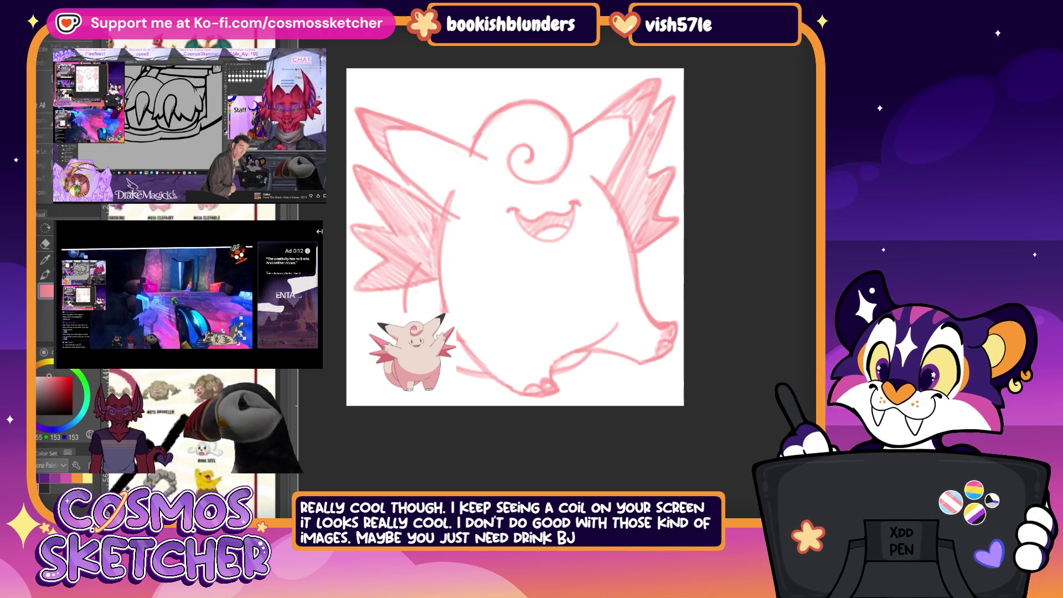
{"action": "left_click_drag", "start_coordinate": [500, 198], "coordinate": [530, 195]}
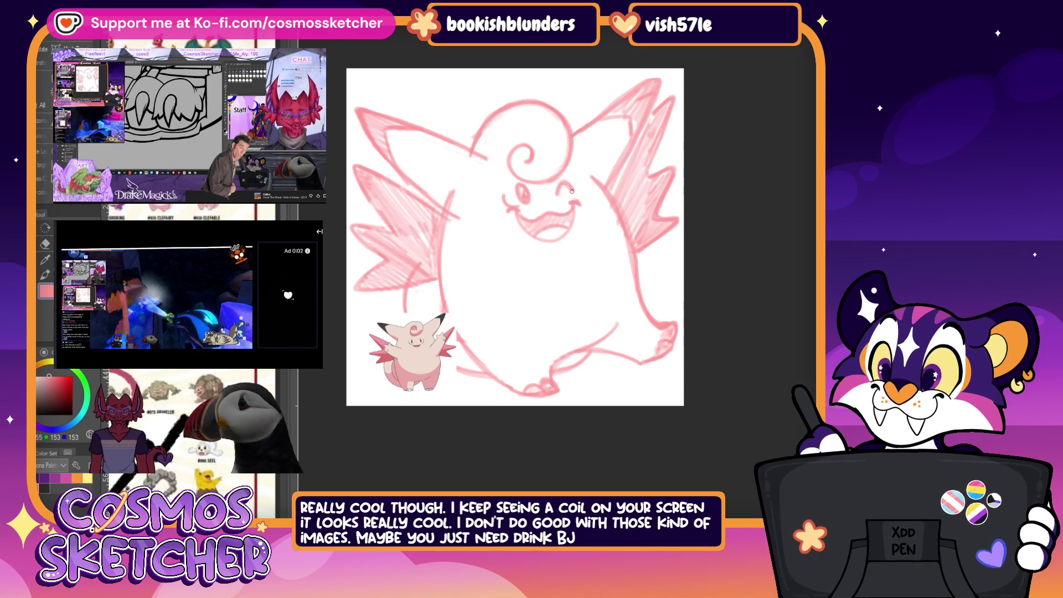
{"action": "key", "text": "ctrl+z"}
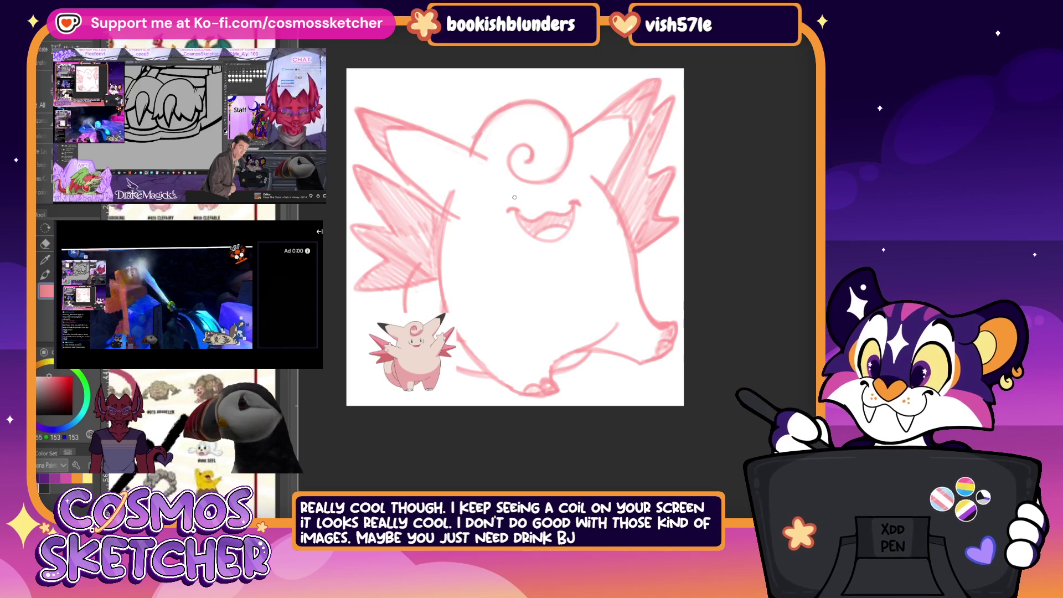
{"action": "left_click_drag", "start_coordinate": [502, 190], "coordinate": [563, 194]}
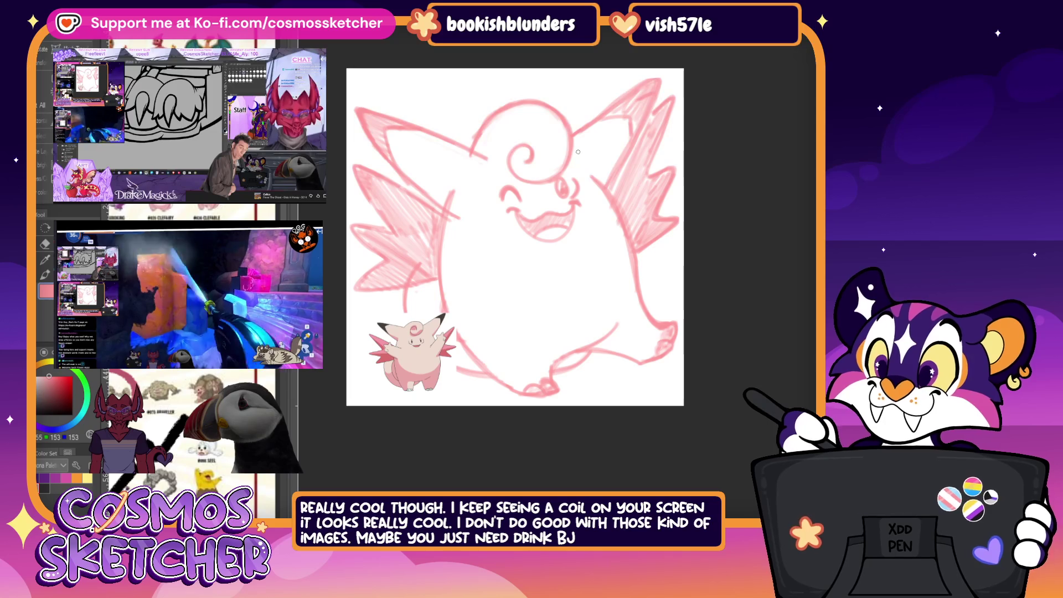
{"action": "key", "text": "h"}
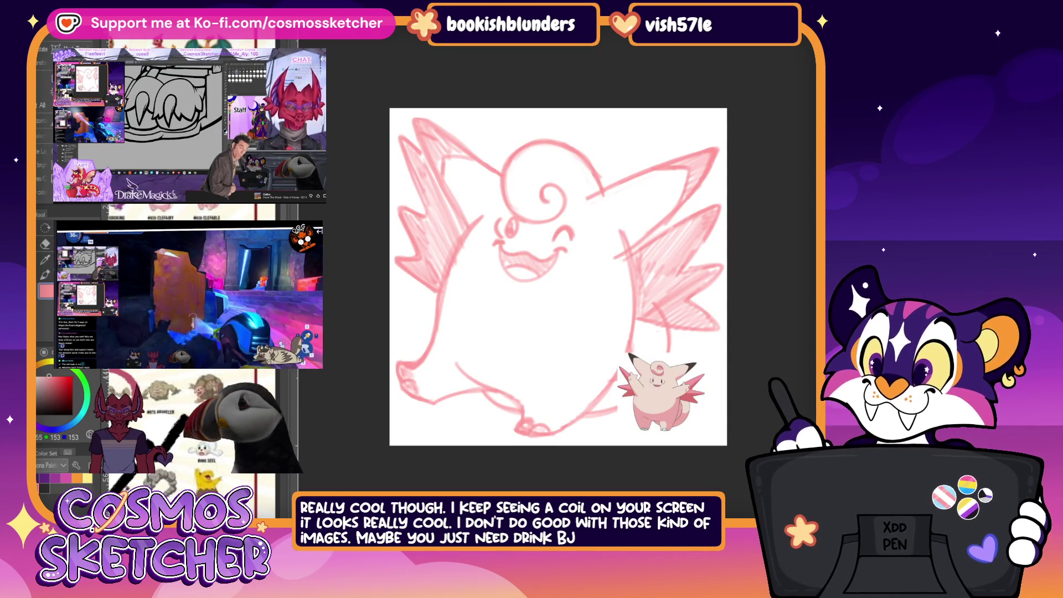
Step: Add and lighten hatching strokes on the left wing in the mirrored view
{"action": "left_click_drag", "start_coordinate": [473, 158], "coordinate": [424, 274]}
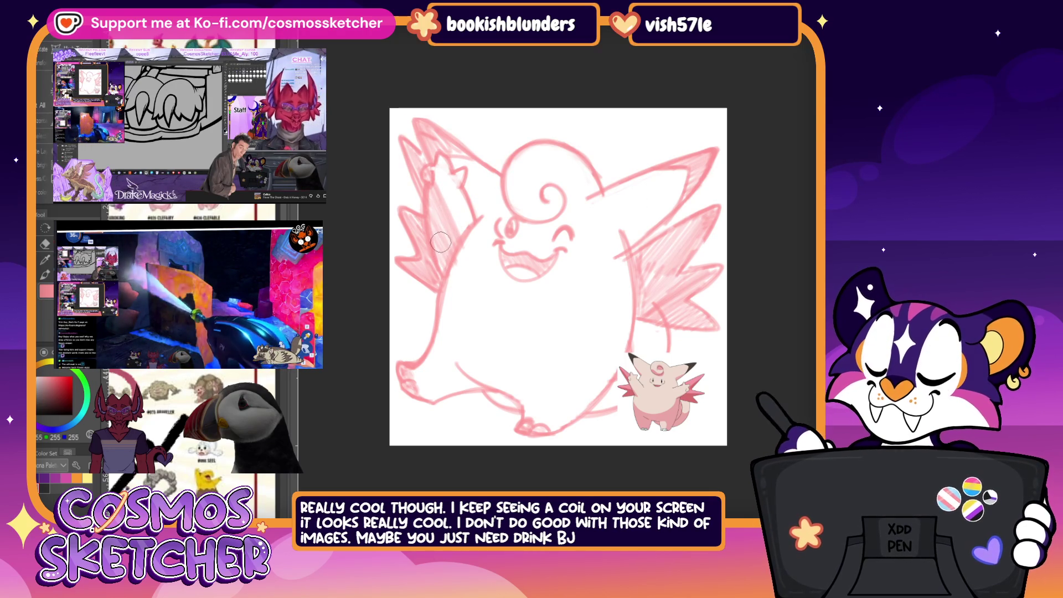
{"action": "left_click_drag", "start_coordinate": [448, 170], "coordinate": [462, 178]}
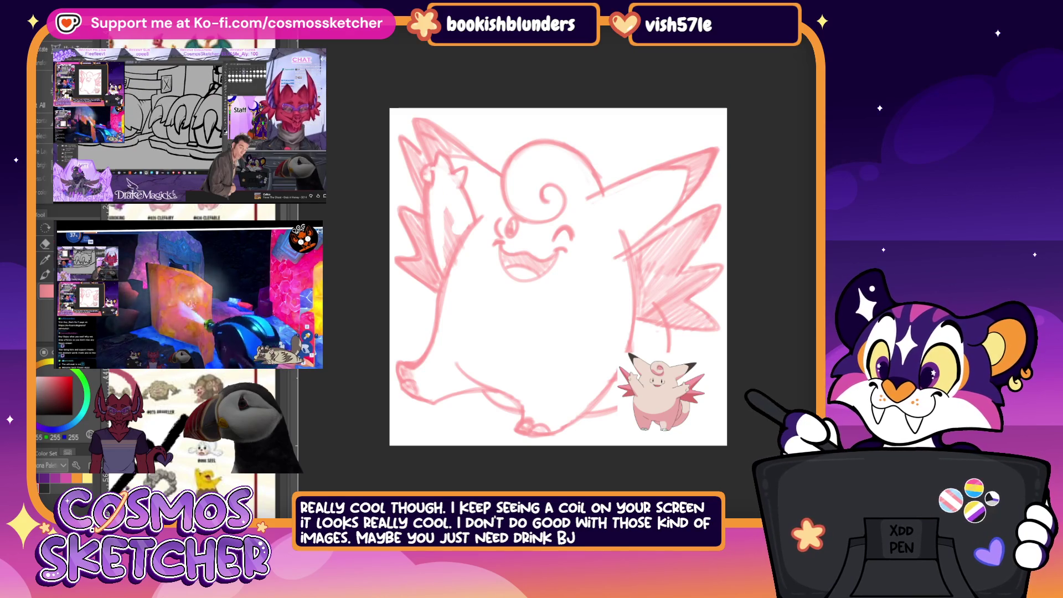
{"action": "left_click_drag", "start_coordinate": [456, 208], "coordinate": [440, 254]}
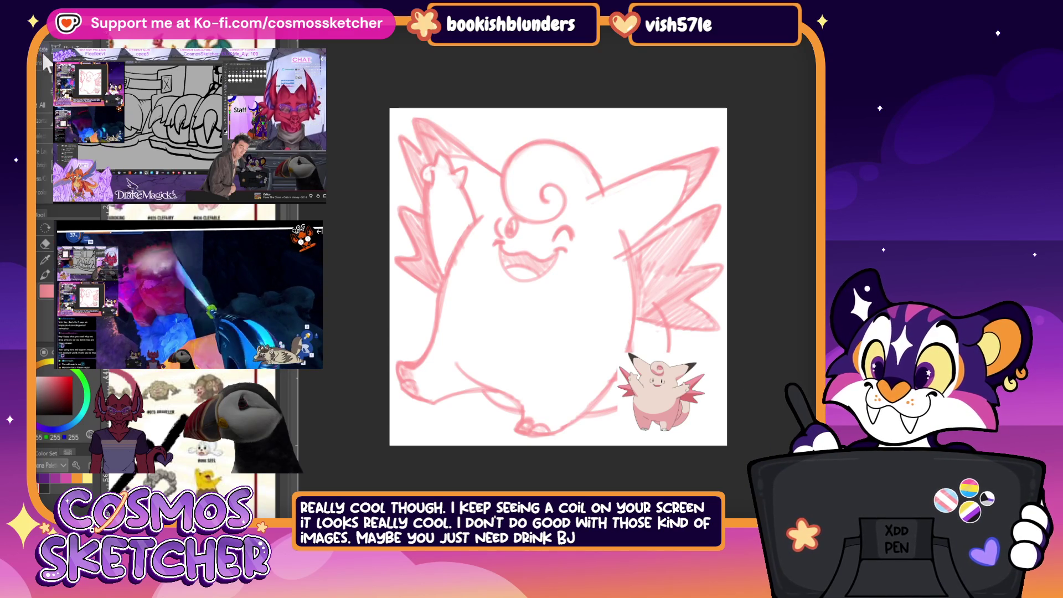
Step: Rotate the whole sketch slightly counter-clockwise after cancelling a wing-only transform
{"action": "key", "text": "ctrl+t"}
{"action": "left_click", "coordinate": [485, 299]}
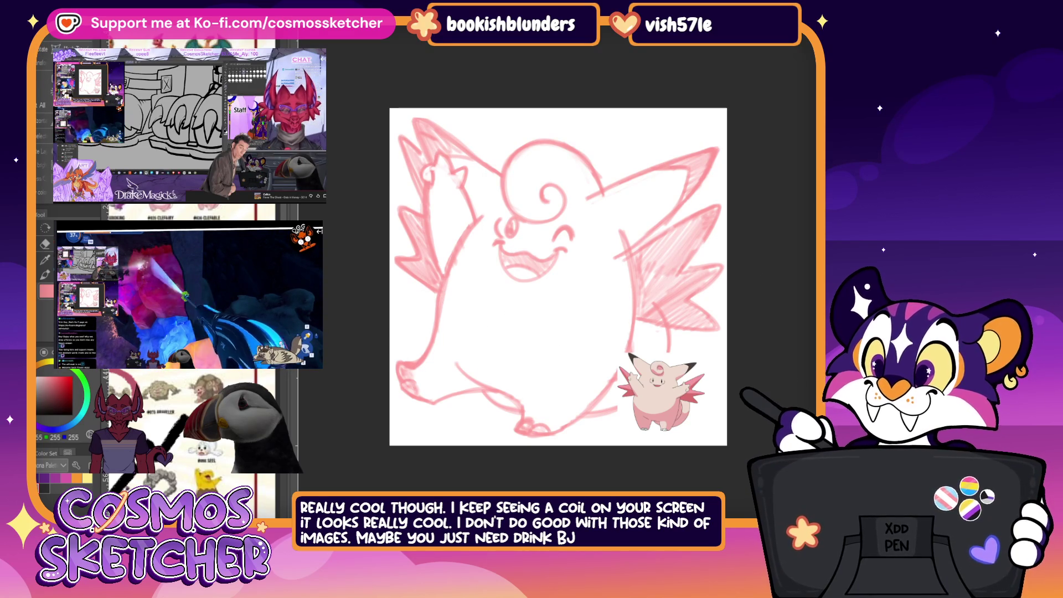
{"action": "key", "text": "ctrl+t"}
{"action": "mouse_move", "coordinate": [760, 333]}
{"action": "left_mouse_down"}
{"action": "mouse_move", "coordinate": [761, 281]}
{"action": "mouse_move", "coordinate": [745, 306]}
{"action": "left_mouse_up"}
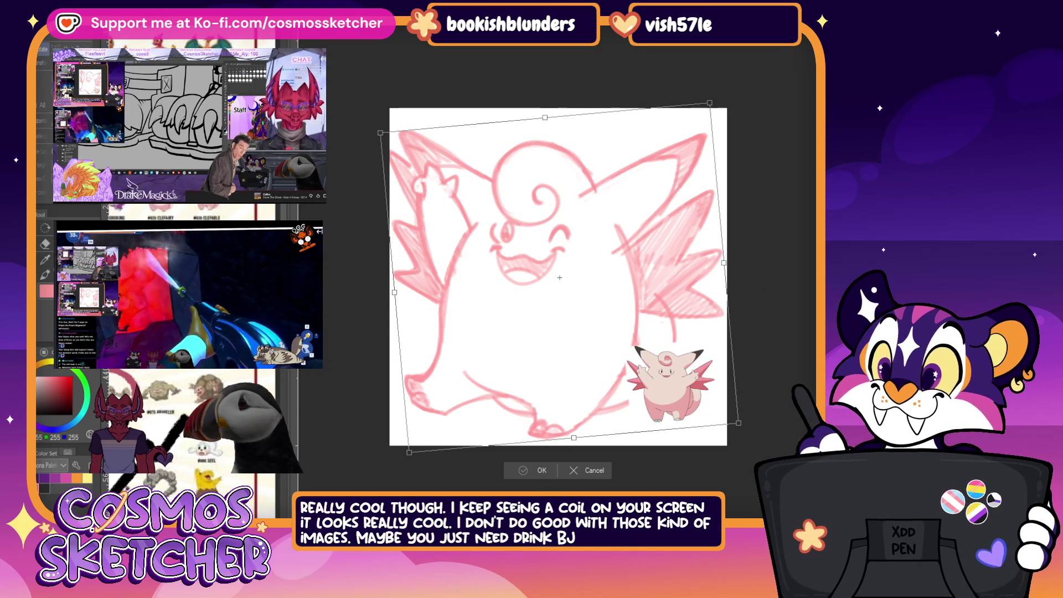
{"action": "key", "text": "Return"}
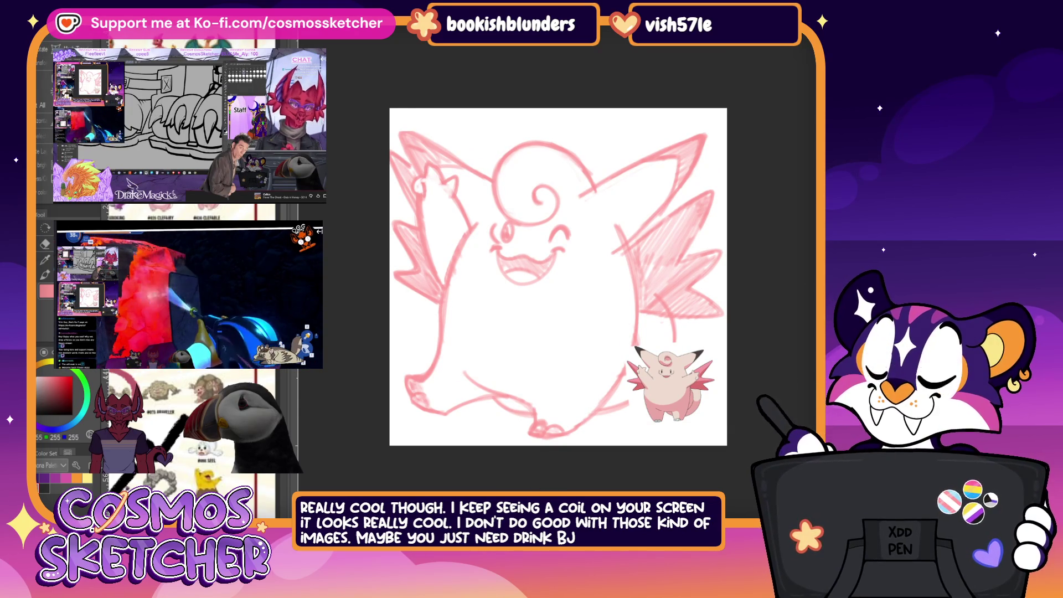
Step: Sketch the raised left arm and add hatching to the right wing
{"action": "mouse_move", "coordinate": [419, 170]}
{"action": "left_mouse_down"}
{"action": "mouse_move", "coordinate": [437, 278]}
{"action": "mouse_move", "coordinate": [461, 204]}
{"action": "mouse_move", "coordinate": [449, 294]}
{"action": "left_mouse_up"}
{"action": "left_click_drag", "start_coordinate": [453, 179], "coordinate": [477, 228]}
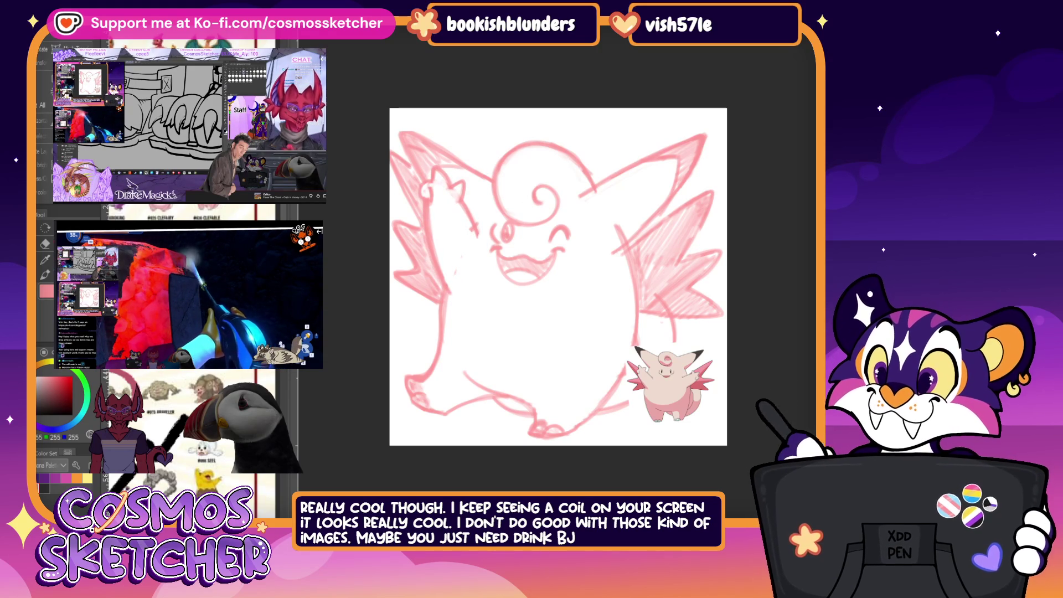
{"action": "left_click_drag", "start_coordinate": [657, 216], "coordinate": [619, 274]}
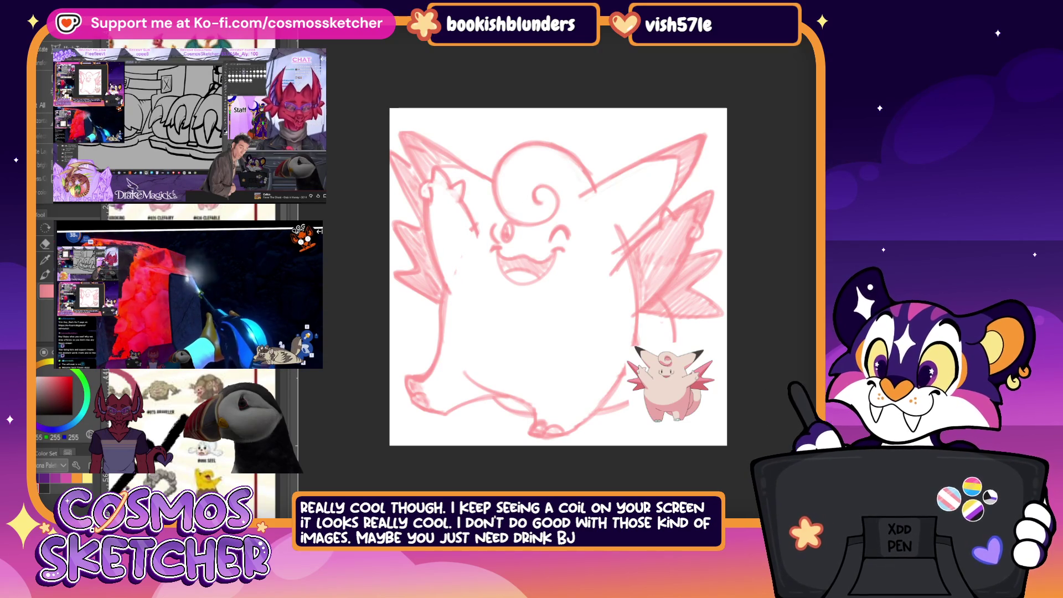
Step: Rework the right wing strokes, sketch a faint circle left of the face and hatch inside the mouth
{"action": "key", "text": "ctrl+z"}
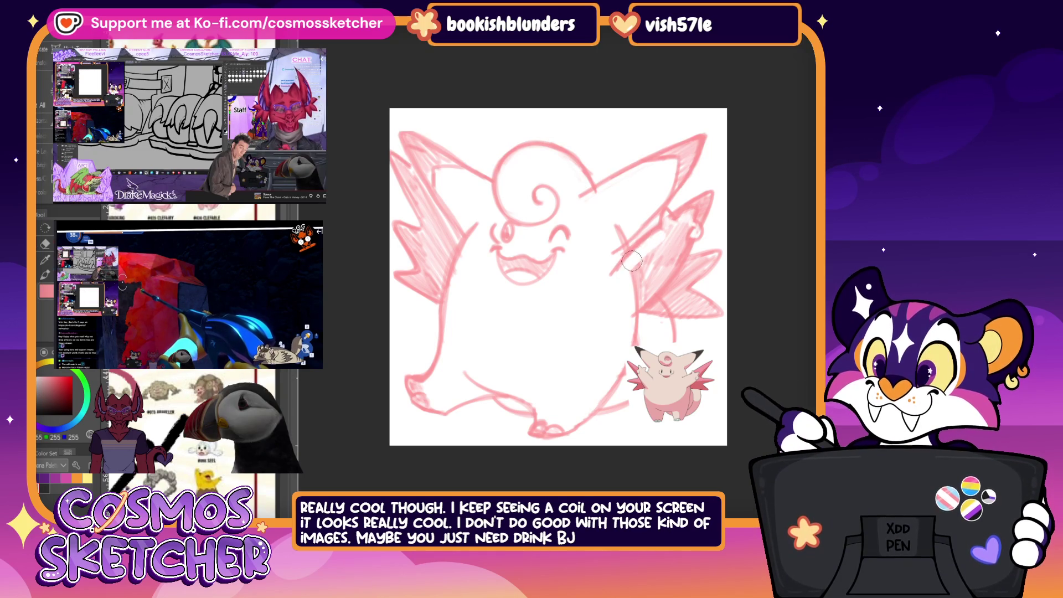
{"action": "left_click_drag", "start_coordinate": [631, 265], "coordinate": [662, 262]}
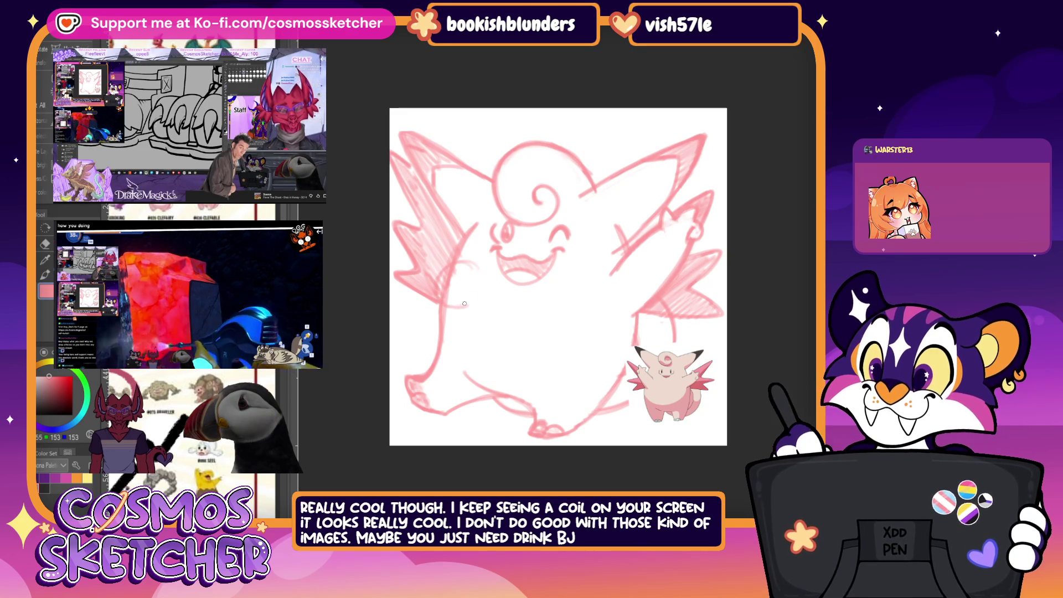
{"action": "left_click_drag", "start_coordinate": [462, 264], "coordinate": [471, 306]}
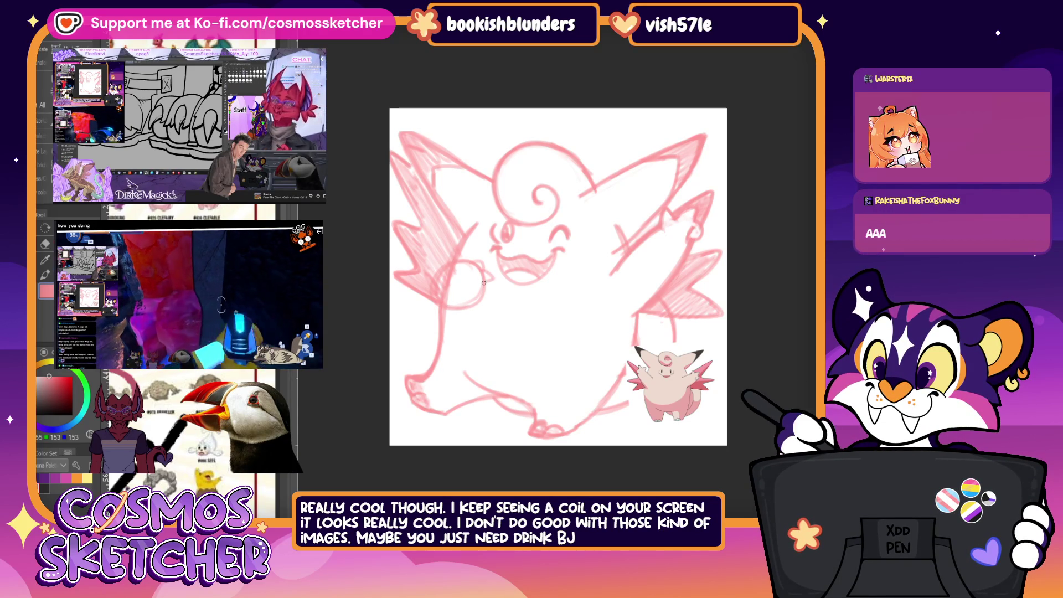
{"action": "left_click_drag", "start_coordinate": [531, 259], "coordinate": [536, 278]}
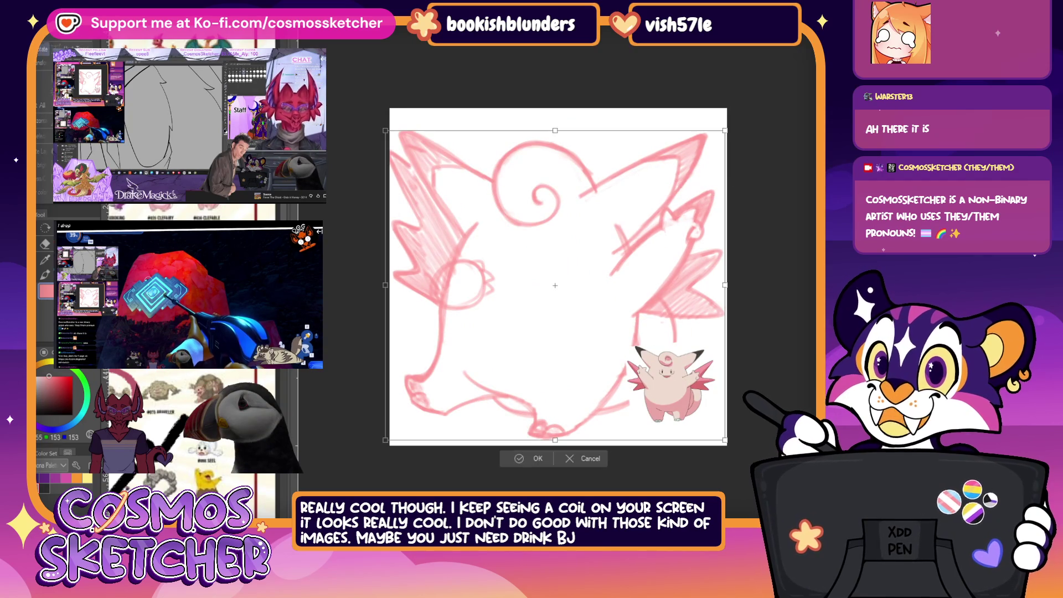
Step: Rotate the sketch layer slightly clockwise, then draw a faint guide line across the face
{"action": "key", "text": "ctrl+t"}
{"action": "left_click_drag", "start_coordinate": [632, 477], "coordinate": [571, 482]}
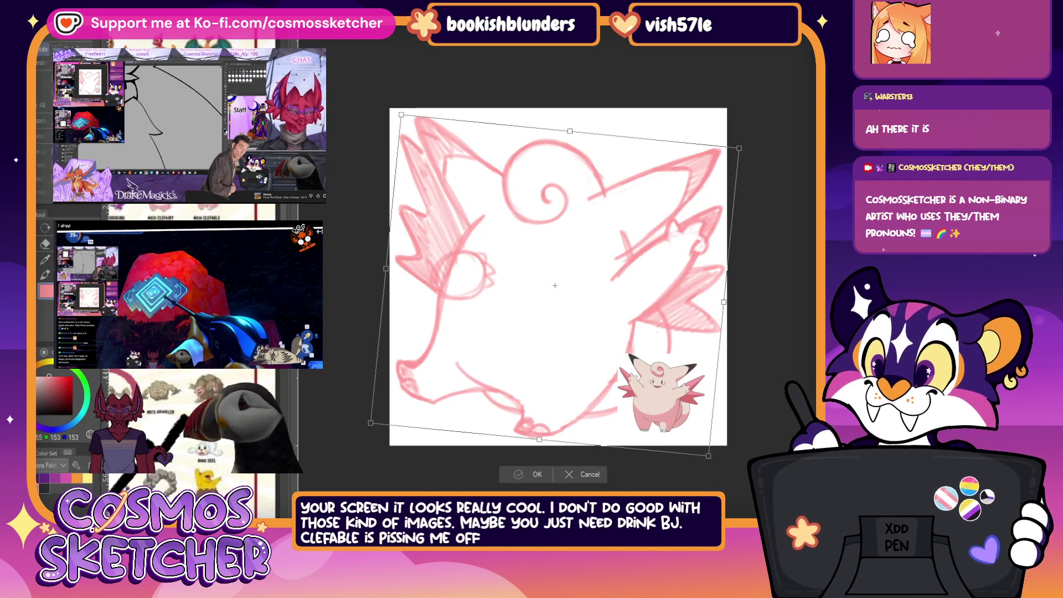
{"action": "key", "text": "Return"}
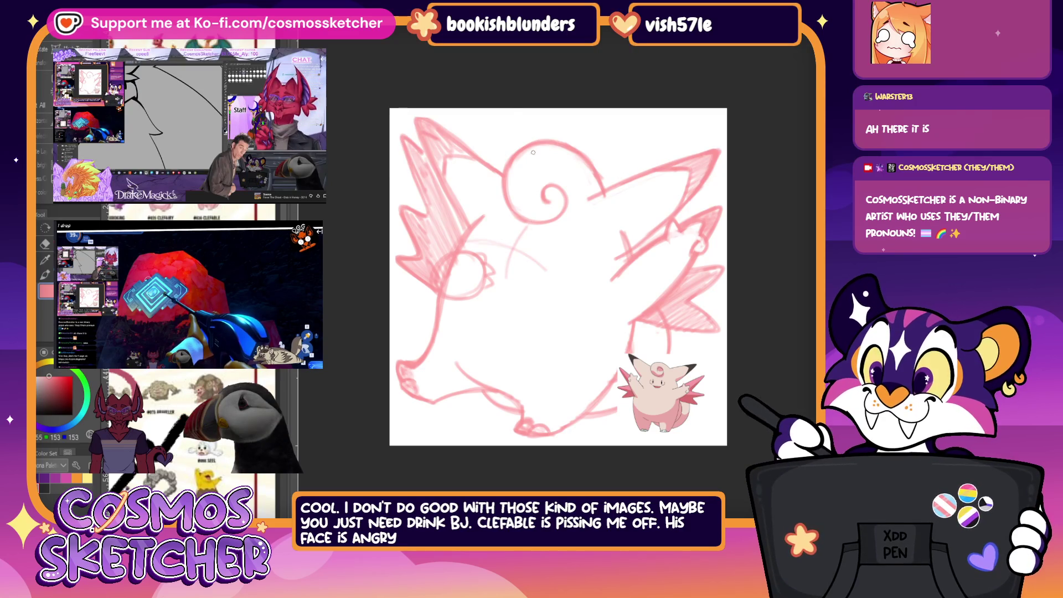
{"action": "left_click_drag", "start_coordinate": [491, 248], "coordinate": [562, 259]}
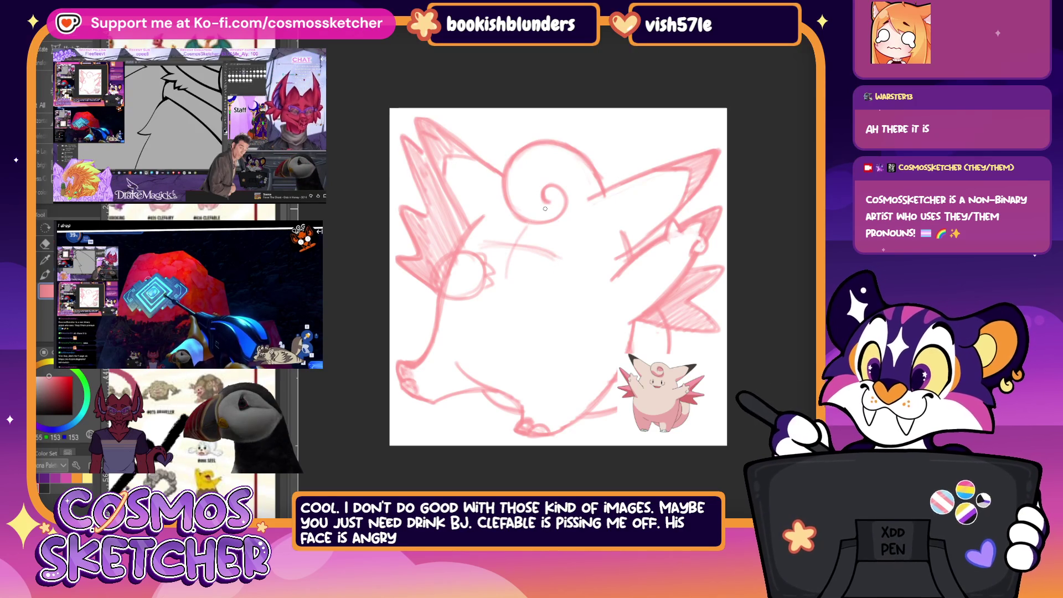
Step: Undo the faint face strokes and sketch the two eyes below the spiral curl
{"action": "key", "text": "ctrl+z"}
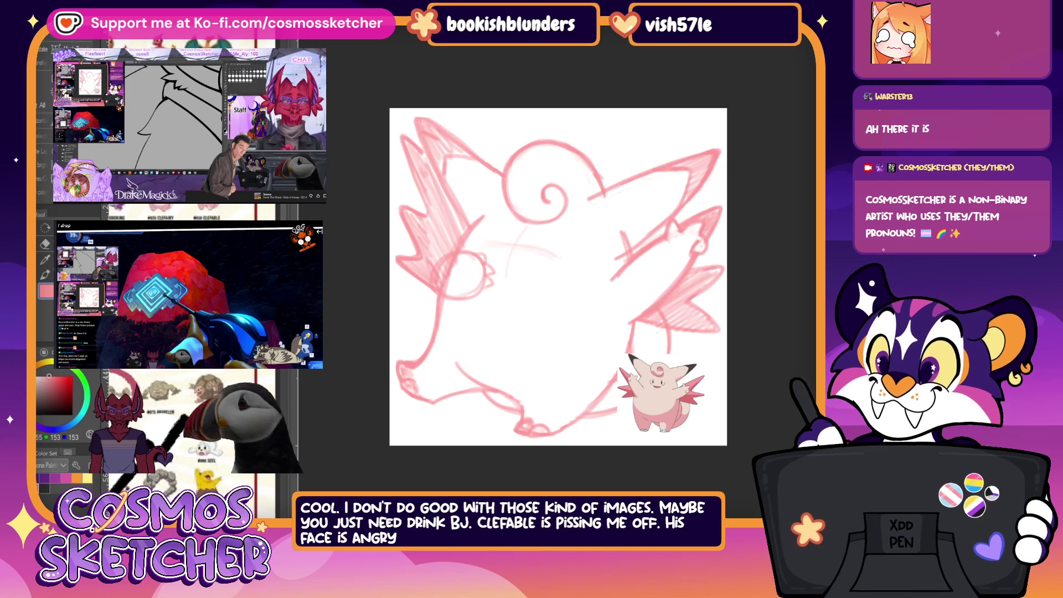
{"action": "left_click_drag", "start_coordinate": [547, 236], "coordinate": [541, 249]}
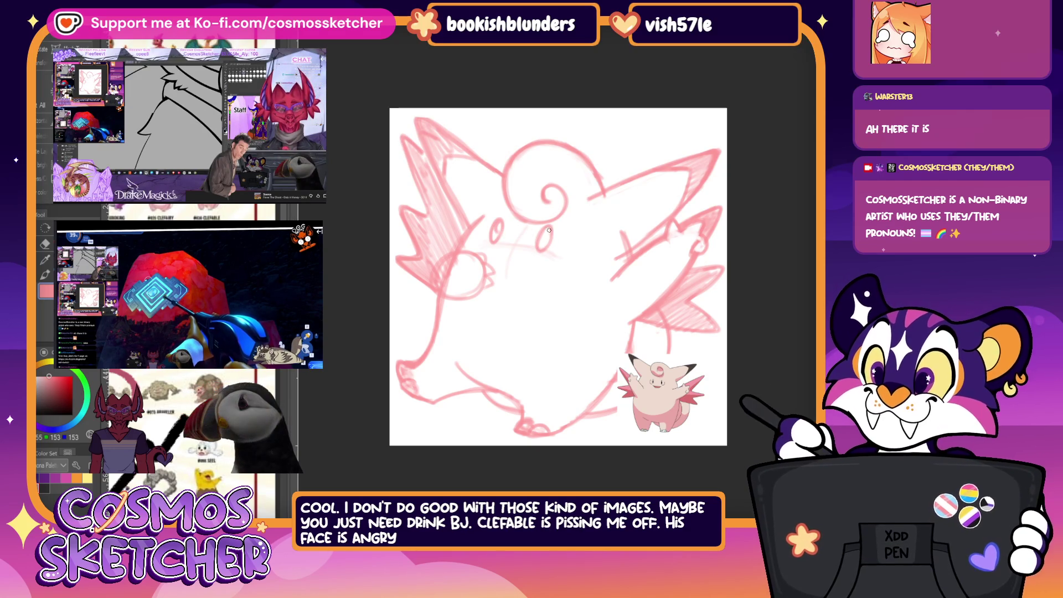
{"action": "left_click_drag", "start_coordinate": [494, 228], "coordinate": [493, 242]}
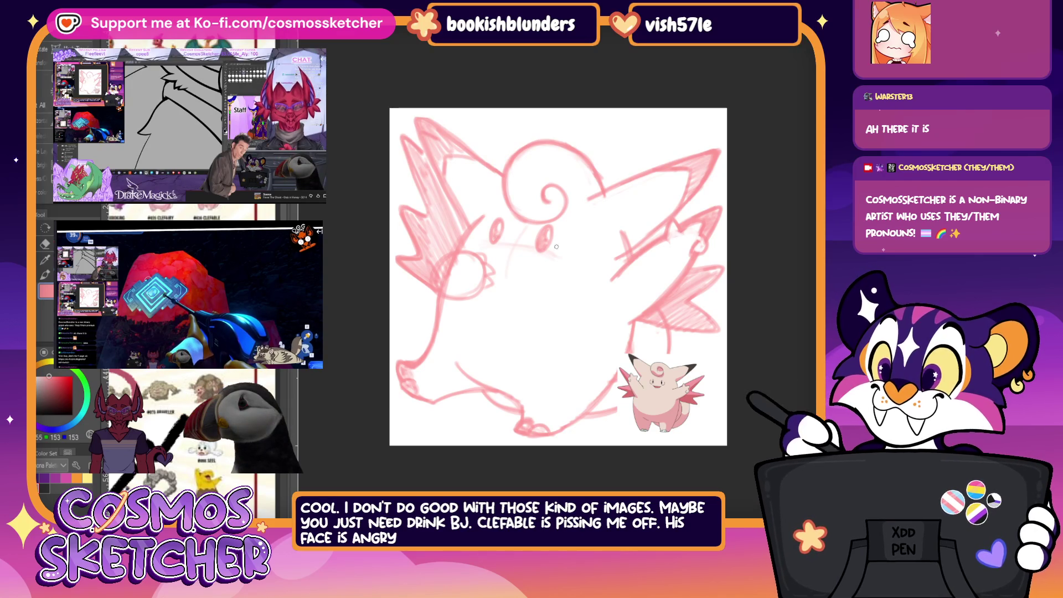
{"action": "left_click_drag", "start_coordinate": [565, 243], "coordinate": [563, 256]}
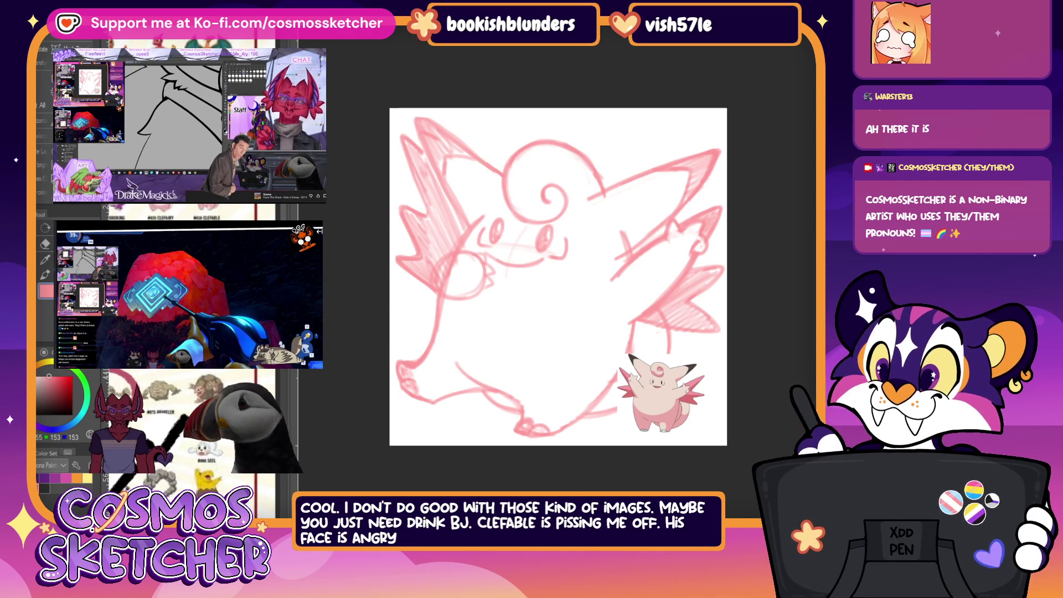
Step: Sketch a wide smiling mouth with a cheek line below the eyes
{"action": "left_click_drag", "start_coordinate": [488, 250], "coordinate": [505, 255]}
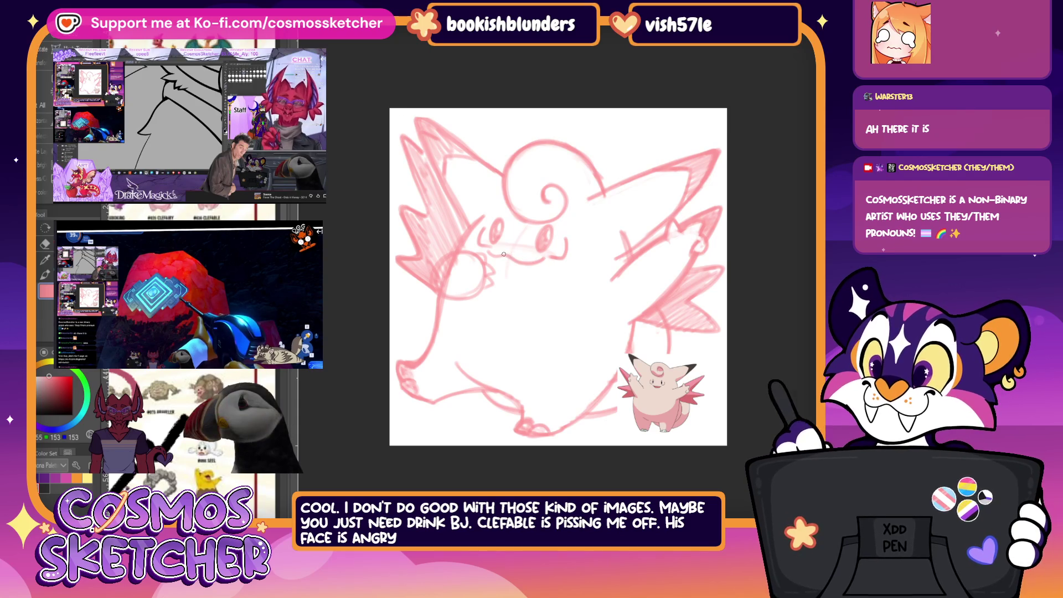
{"action": "left_click_drag", "start_coordinate": [486, 250], "coordinate": [539, 268]}
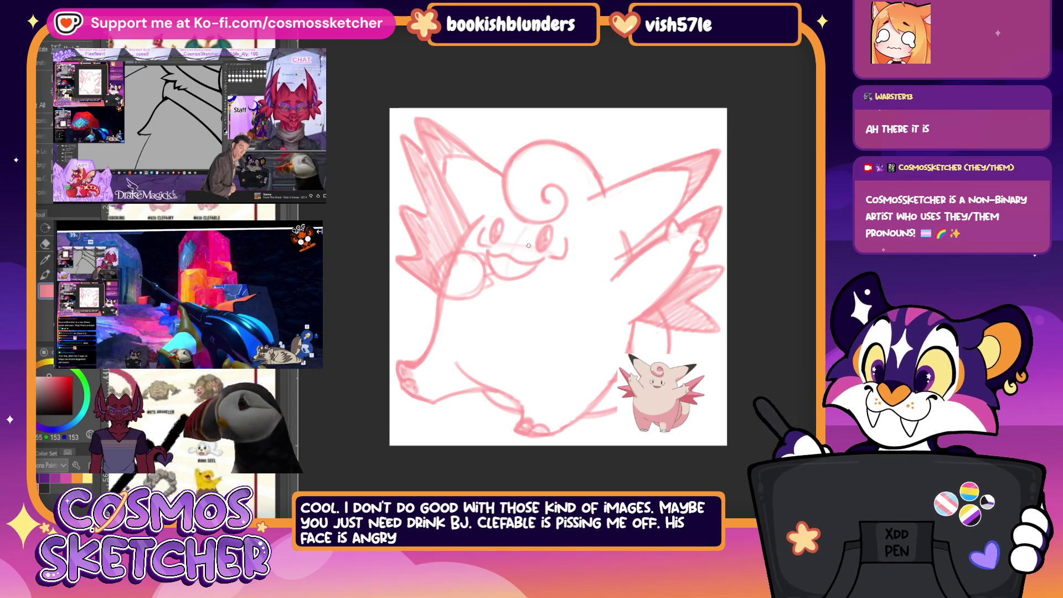
{"action": "mouse_move", "coordinate": [490, 254]}
{"action": "left_mouse_down"}
{"action": "mouse_move", "coordinate": [541, 268]}
{"action": "mouse_move", "coordinate": [493, 259]}
{"action": "left_mouse_up"}
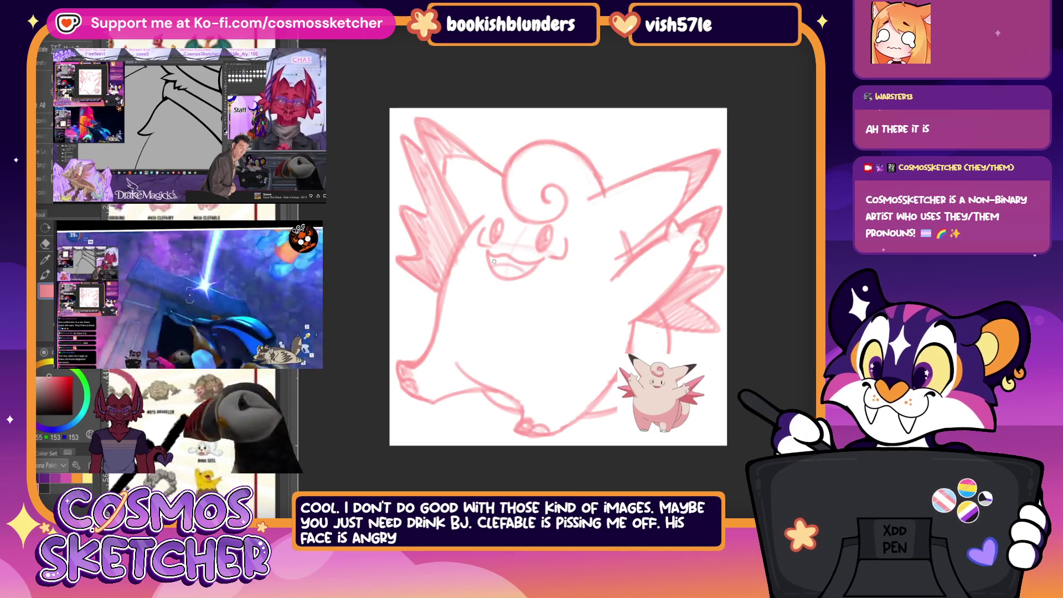